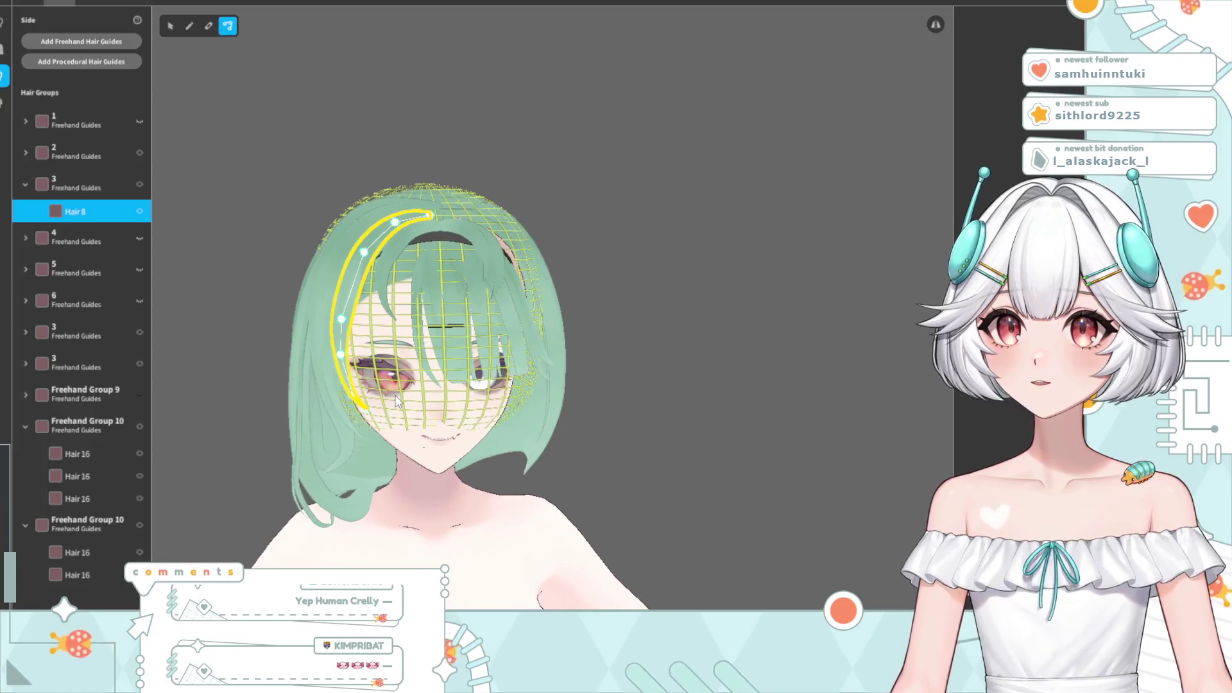
# - Duplicate the Hair 8 strand, then delete the extra copy so group 3 keeps one
pyautogui.rightClick(83, 213)
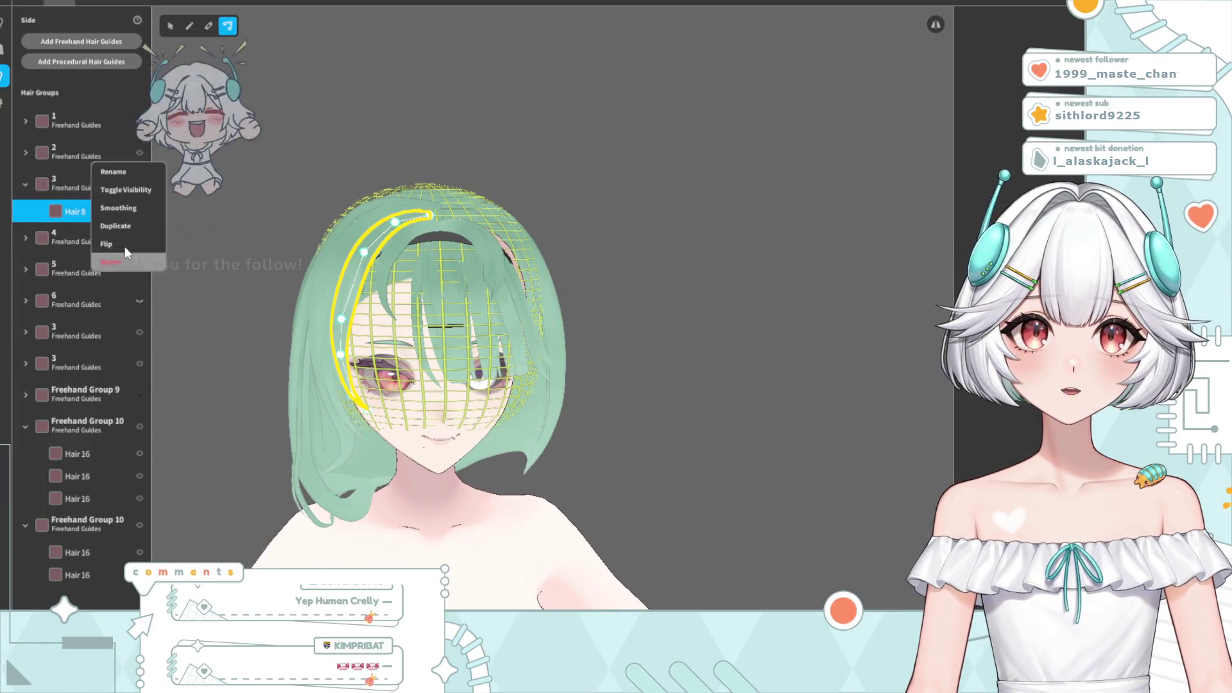
pyautogui.click(121, 230)
pyautogui.rightClick(52, 235)
pyautogui.moveTo(572, 366)
pyautogui.mouseDown(button='right')
pyautogui.moveTo(582, 393)
pyautogui.moveTo(592, 378)
pyautogui.mouseUp(button='right')
pyautogui.scroll(2, 592, 368)
pyautogui.scroll(2, 472, 378)
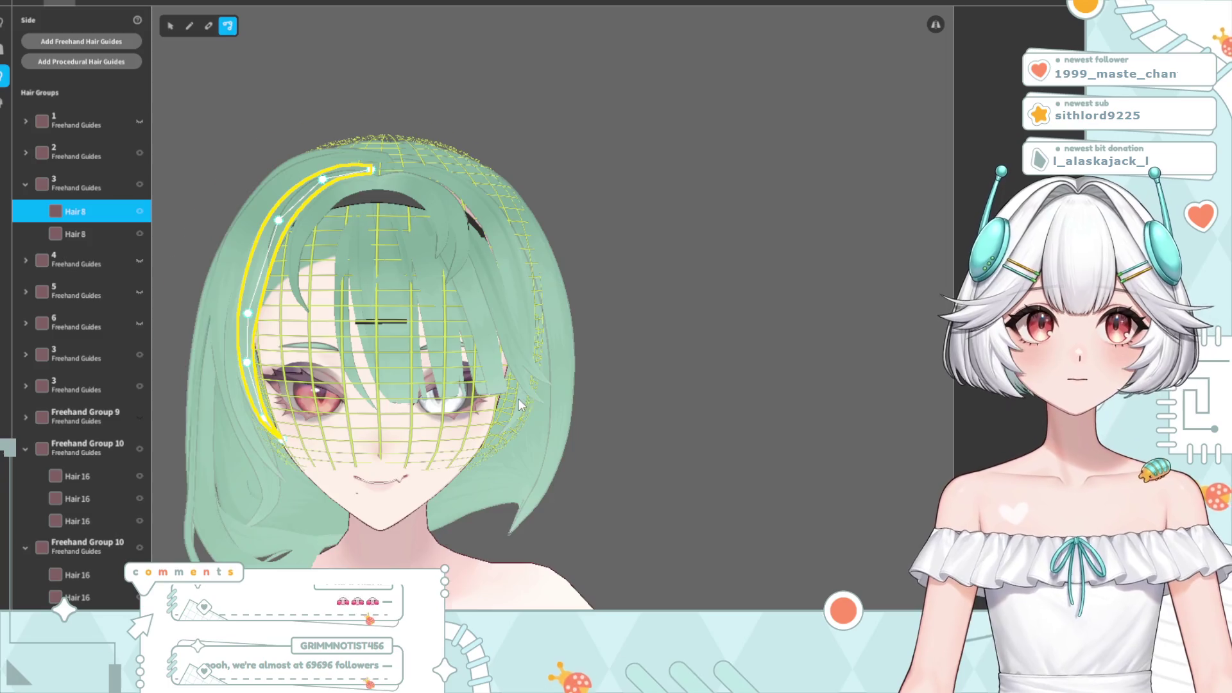
pyautogui.scroll(2, 518, 399)
pyautogui.scroll(2, 490, 398)
pyautogui.scroll(2, 462, 379)
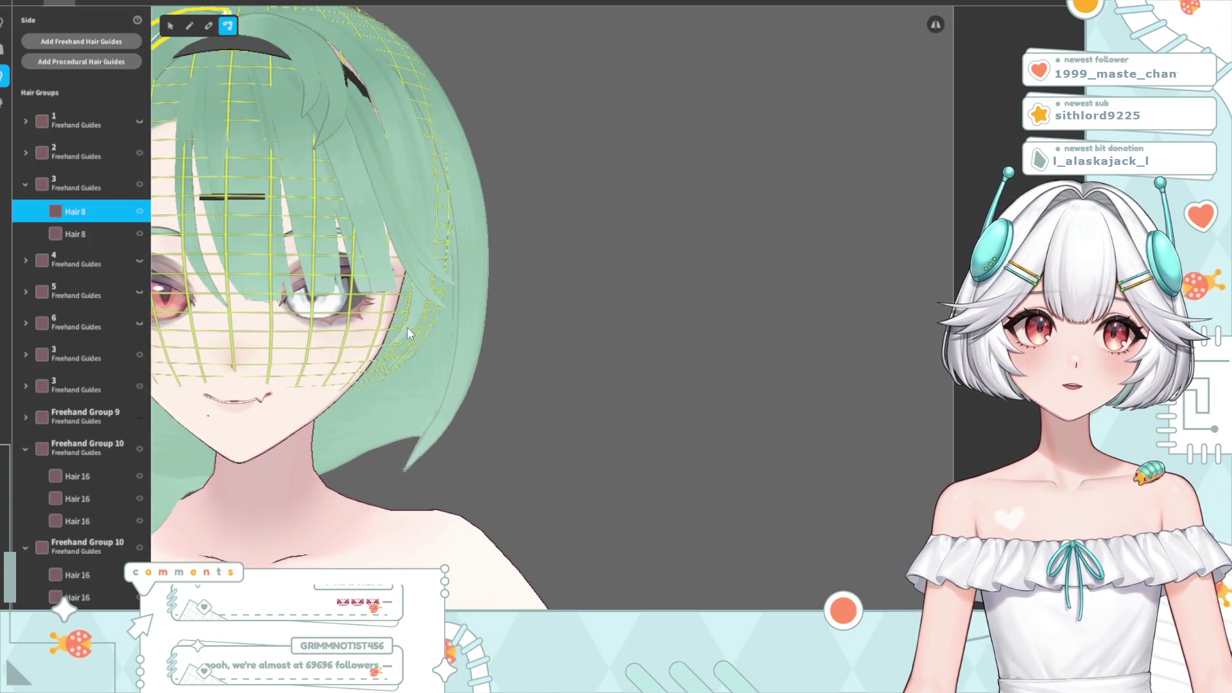
pyautogui.click(407, 326)
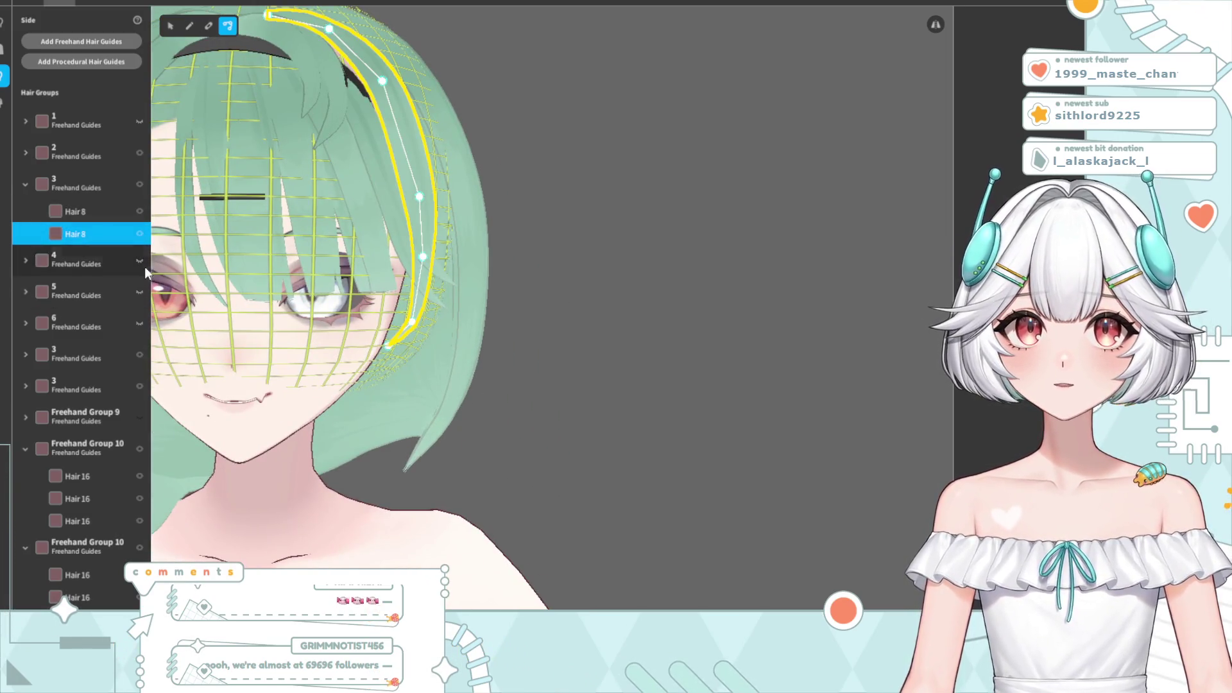
pyautogui.press('Delete')
# - Duplicate hair group 3 and flip the copy to the face's other side
pyautogui.rightClick(95, 207)
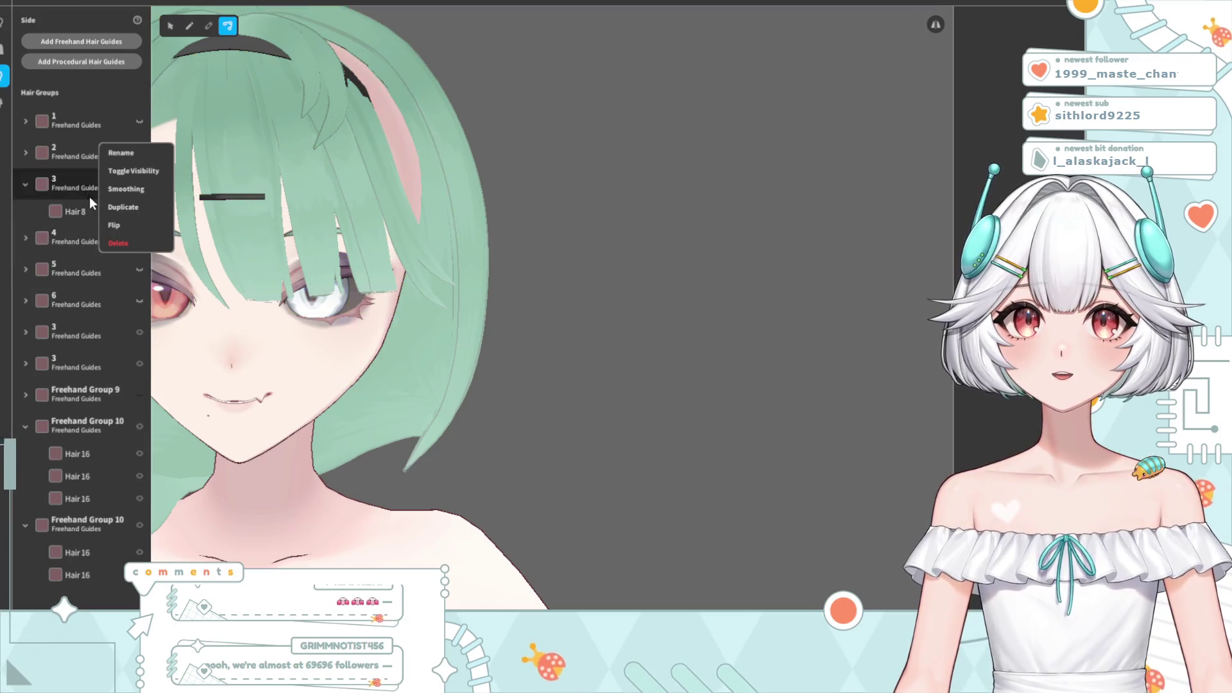
pyautogui.click(136, 205)
pyautogui.click(25, 601)
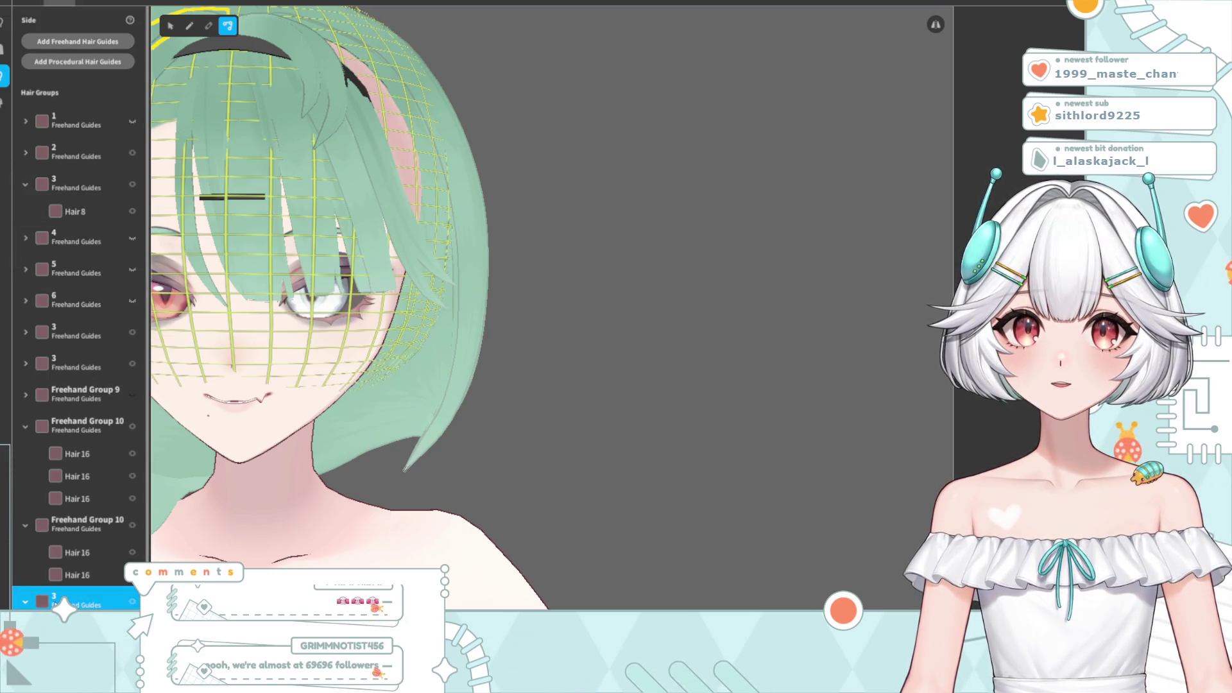
pyautogui.click(78, 571)
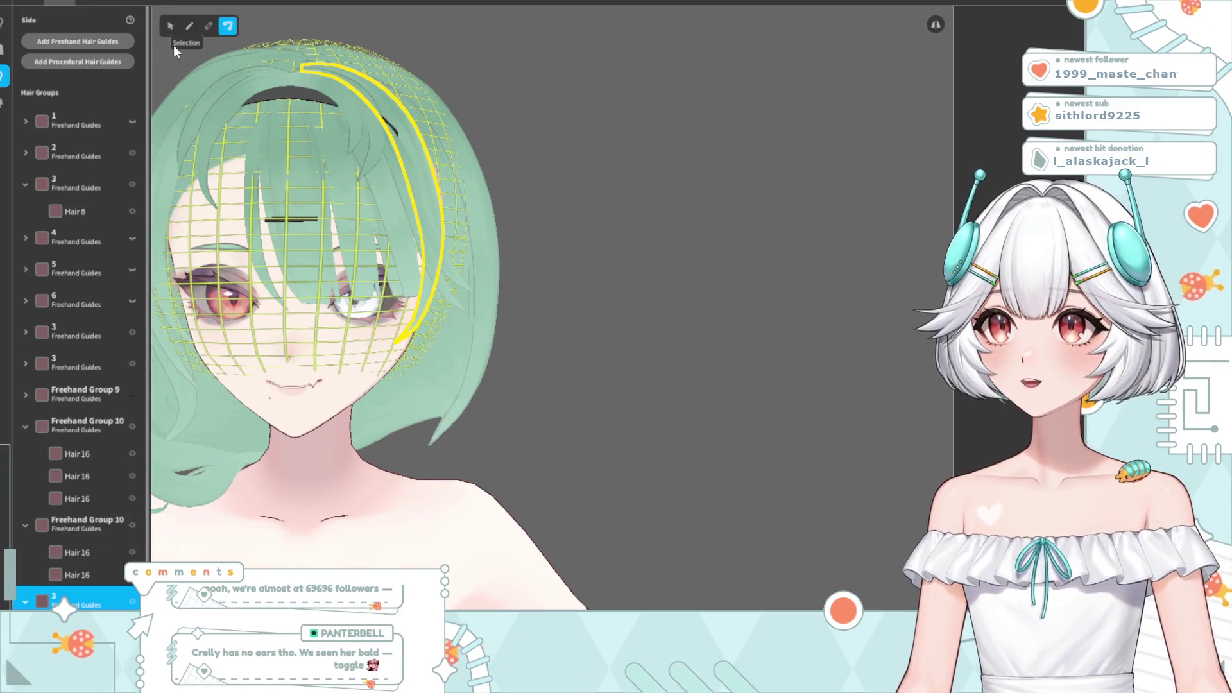
# - Stretch the flipped hair guide taller along its Y axis with the Resize gizmo
pyautogui.click(170, 26)
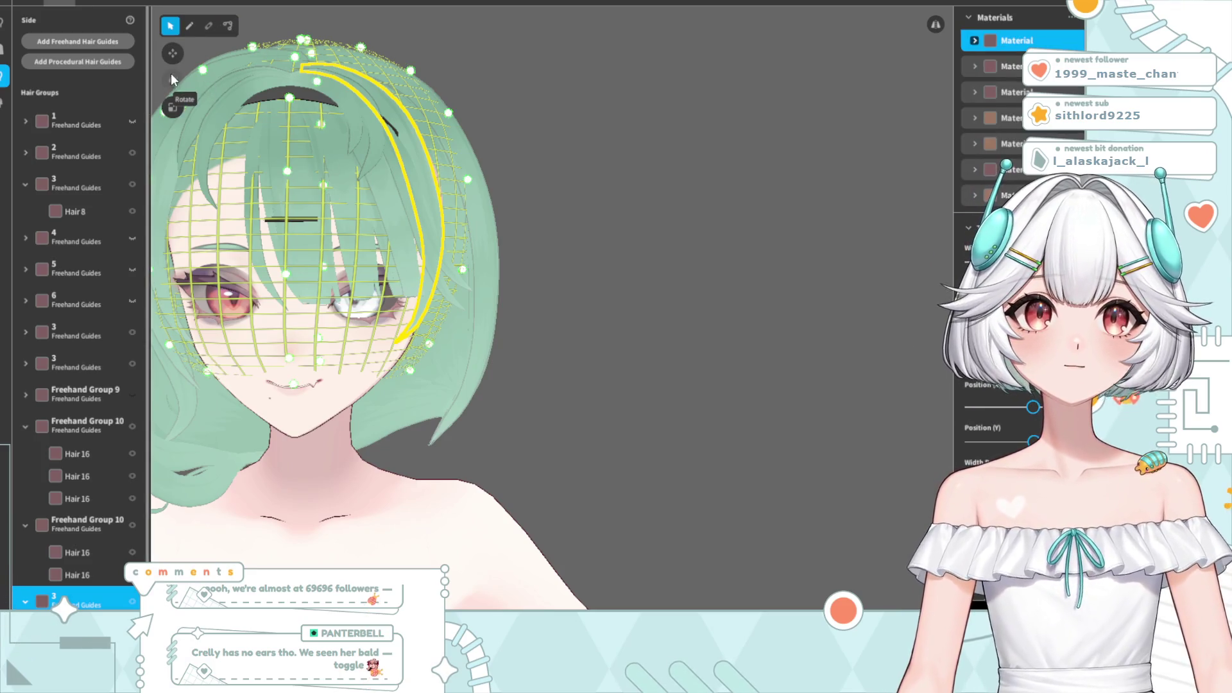
pyautogui.click(171, 109)
pyautogui.moveTo(400, 34); pyautogui.dragTo(406, 48)
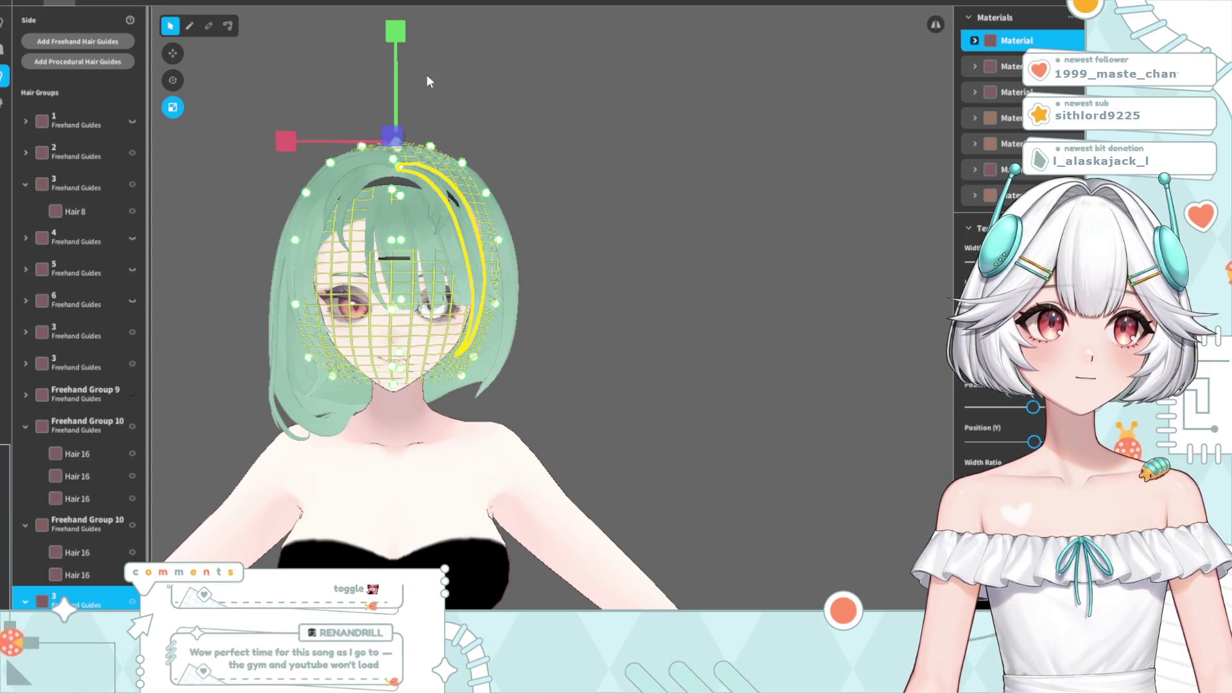
# - Orbit around the head to inspect the stretched strand from behind and the right side
pyautogui.click(557, 243)
pyautogui.moveTo(513, 272)
pyautogui.mouseDown(button='right')
pyautogui.moveTo(464, 313)
pyautogui.moveTo(509, 275)
pyautogui.moveTo(488, 213)
pyautogui.mouseUp(button='right')
pyautogui.click(490, 292)
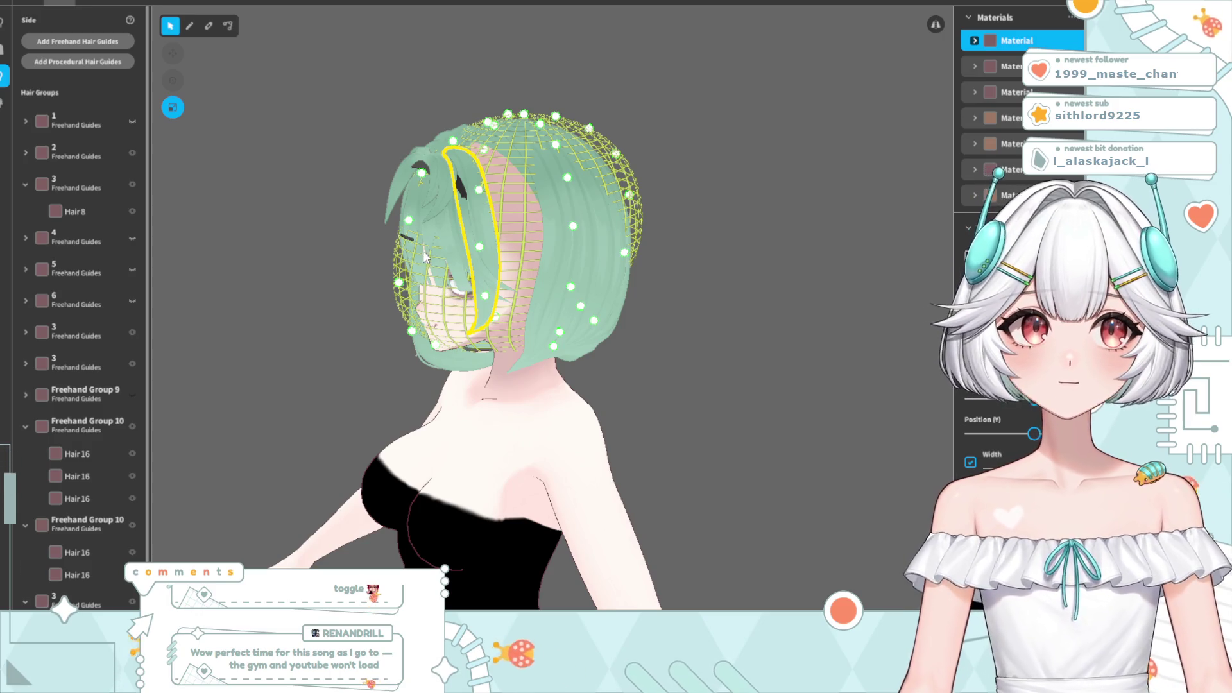
pyautogui.moveTo(443, 286); pyautogui.dragTo(442, 253, button='right')
pyautogui.scroll(3, 425, 250)
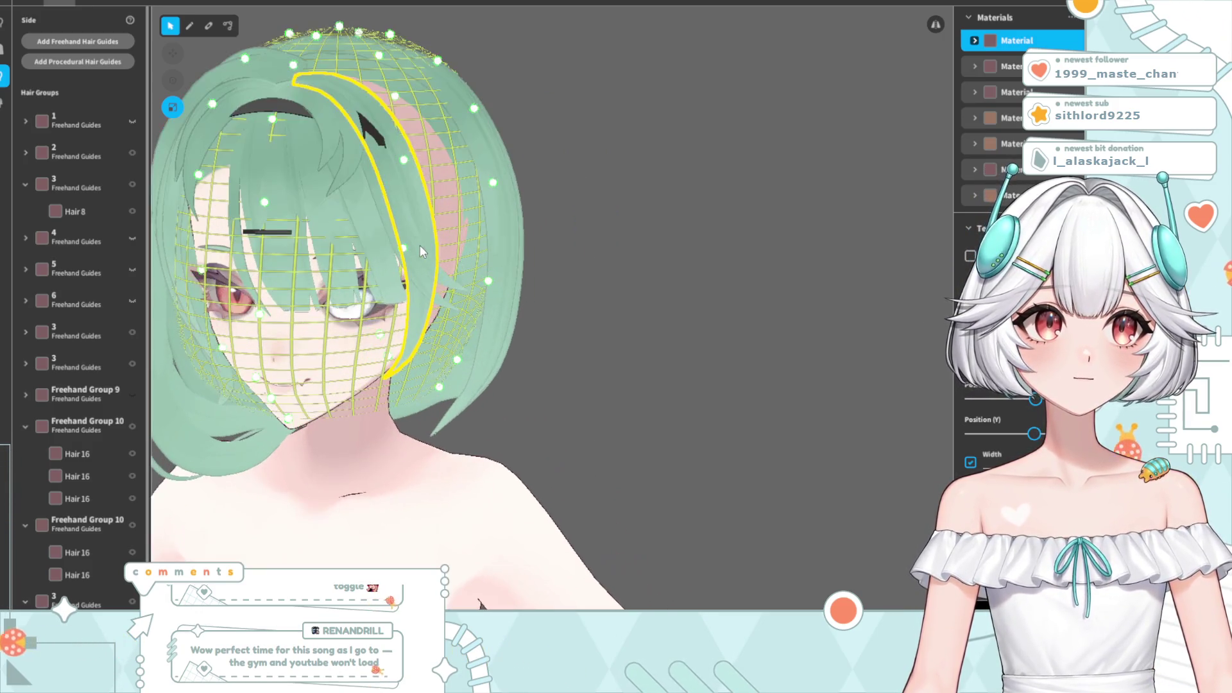
pyautogui.scroll(2, 411, 240)
pyautogui.moveTo(400, 234); pyautogui.dragTo(359, 249, button='right')
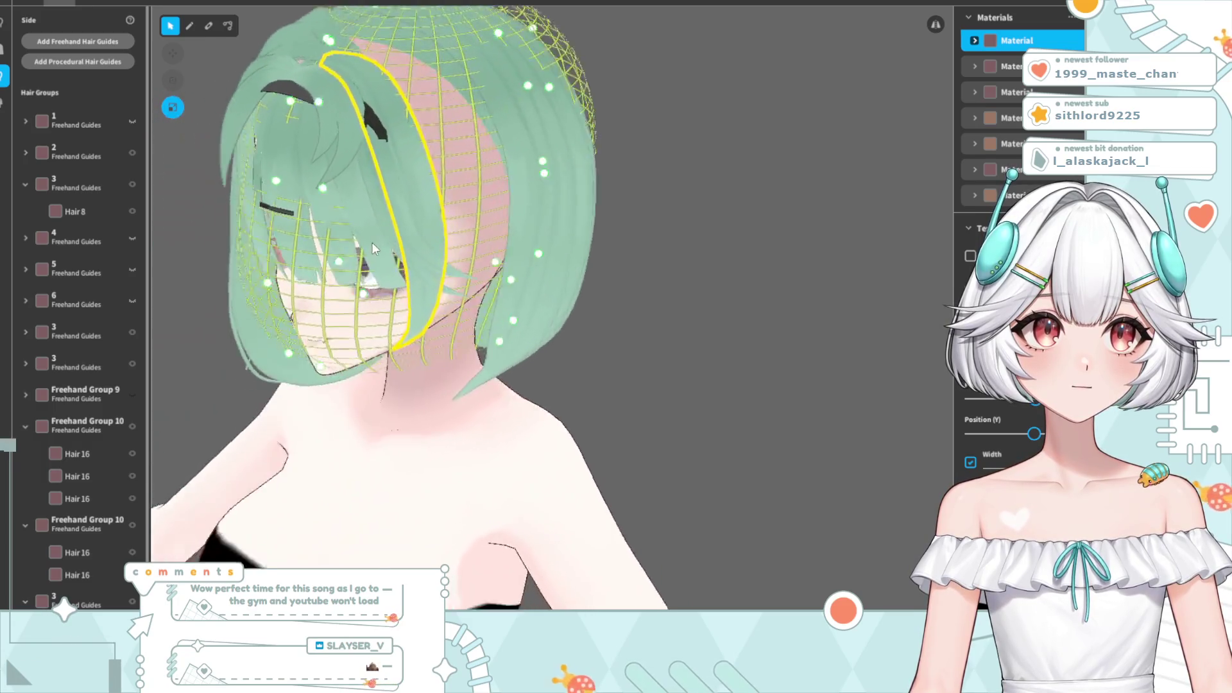
pyautogui.click(398, 160)
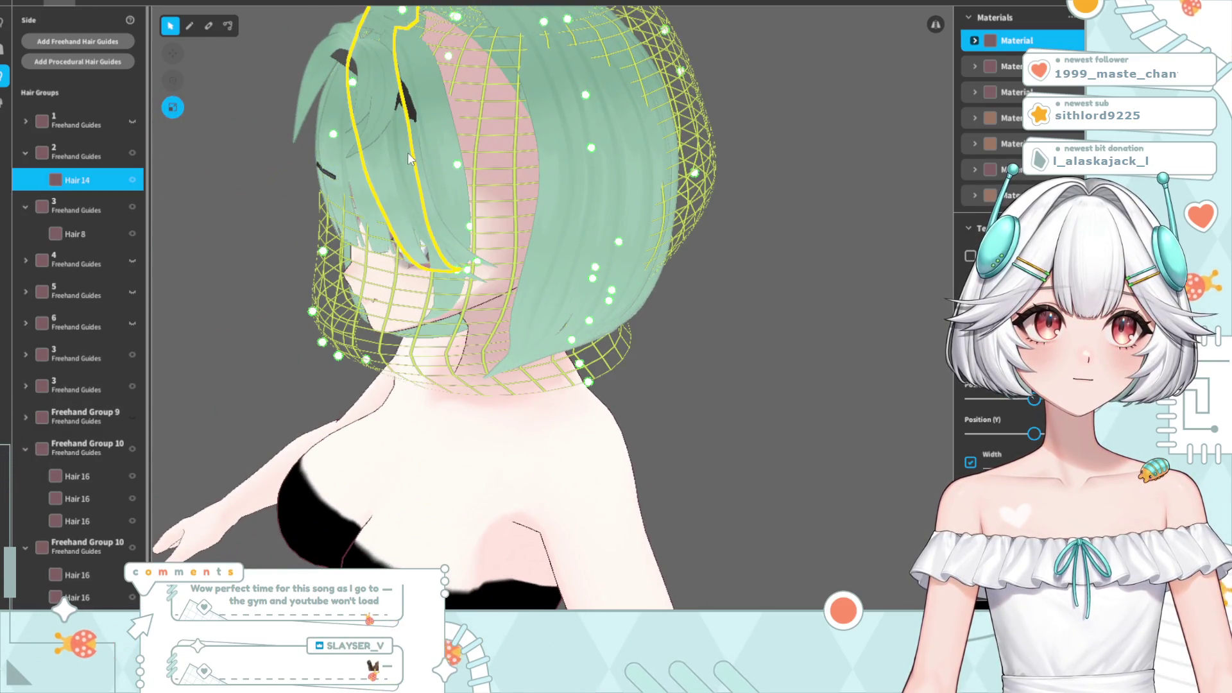
pyautogui.click(407, 152)
pyautogui.moveTo(415, 175)
pyautogui.mouseDown(button='right')
pyautogui.moveTo(449, 186)
pyautogui.moveTo(471, 172)
pyautogui.mouseUp(button='right')
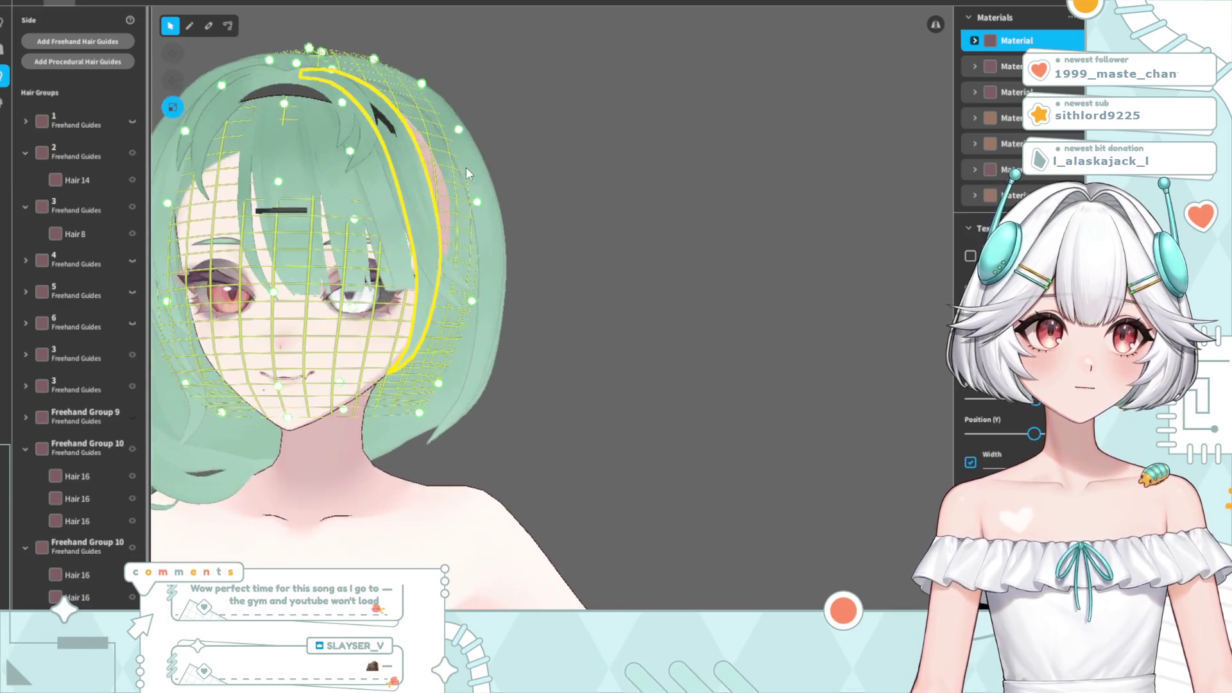
# - Reshape the right strand's guide curve, raising one control point and lowering the second
pyautogui.click(228, 25)
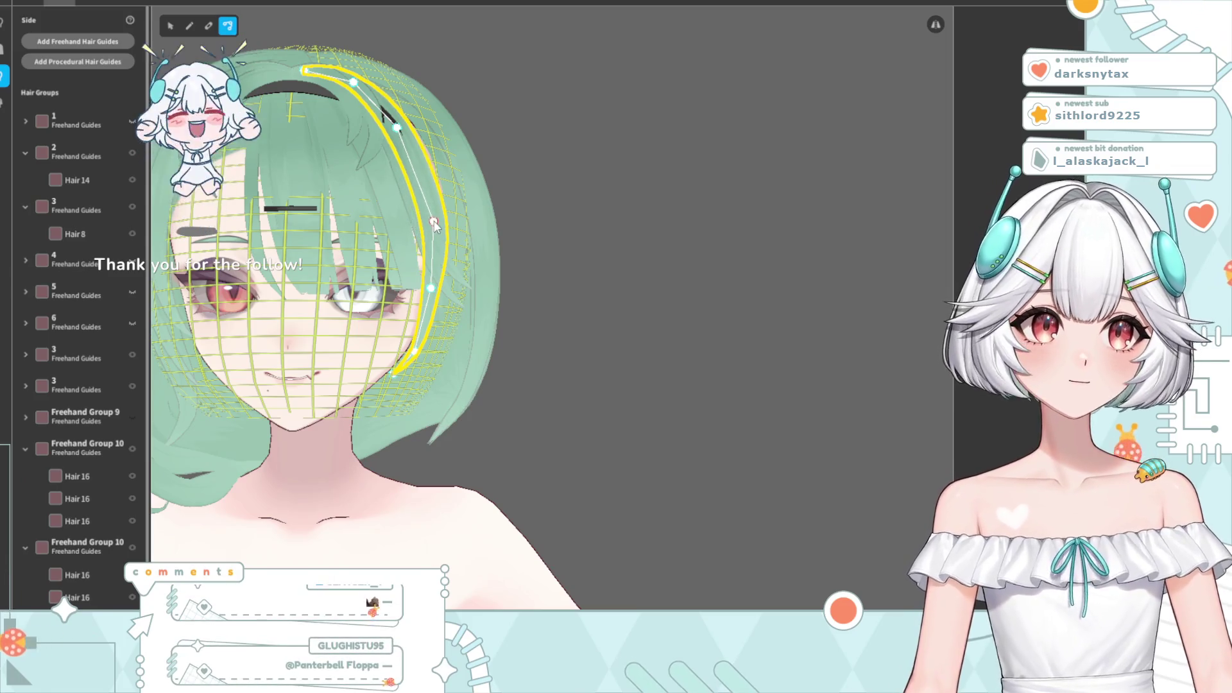
pyautogui.moveTo(398, 127); pyautogui.dragTo(398, 120)
pyautogui.moveTo(566, 128)
pyautogui.mouseDown(button='right')
pyautogui.moveTo(500, 245)
pyautogui.moveTo(446, 292)
pyautogui.mouseUp(button='right')
pyautogui.scroll(-3, 445, 291)
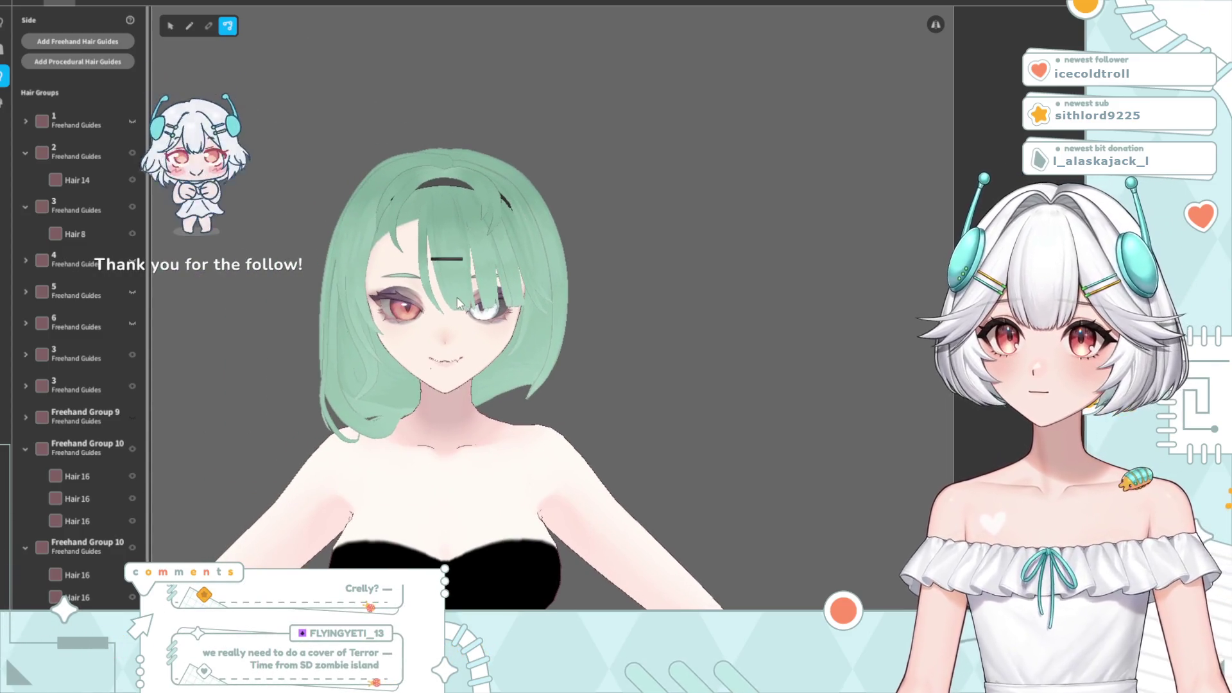
pyautogui.moveTo(521, 319)
pyautogui.mouseDown(button='right')
pyautogui.moveTo(494, 328)
pyautogui.moveTo(522, 252)
pyautogui.mouseUp(button='right')
pyautogui.click(495, 328)
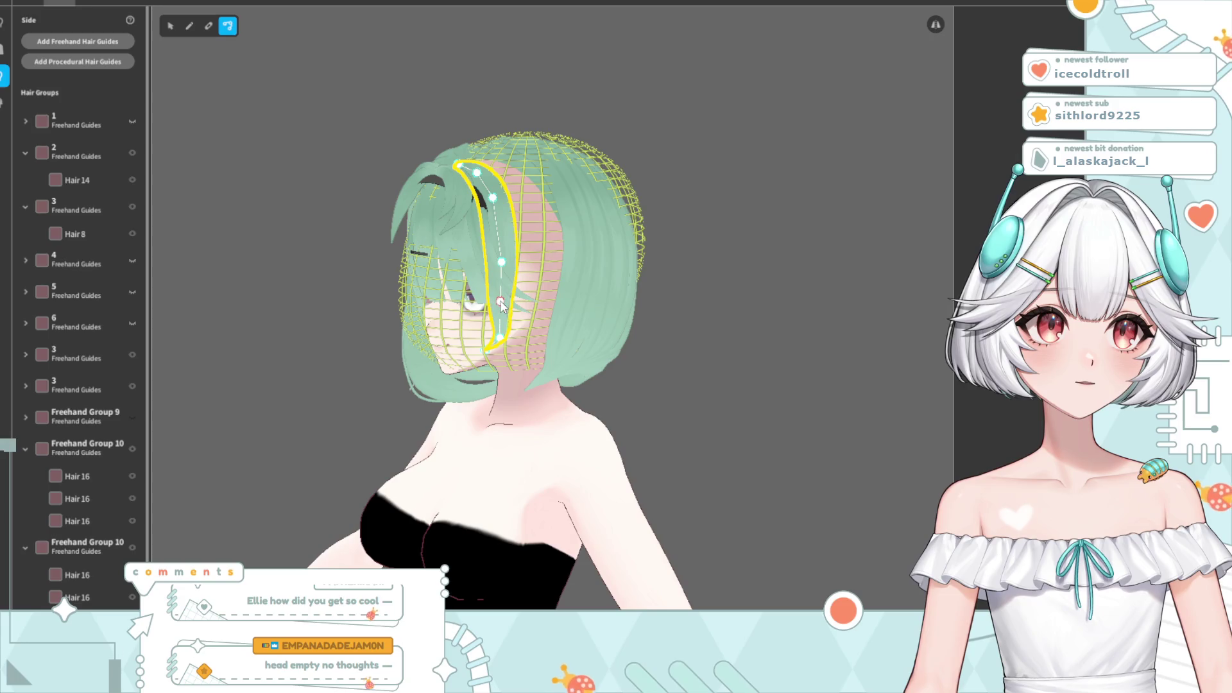
pyautogui.moveTo(521, 346); pyautogui.dragTo(550, 325, button='right')
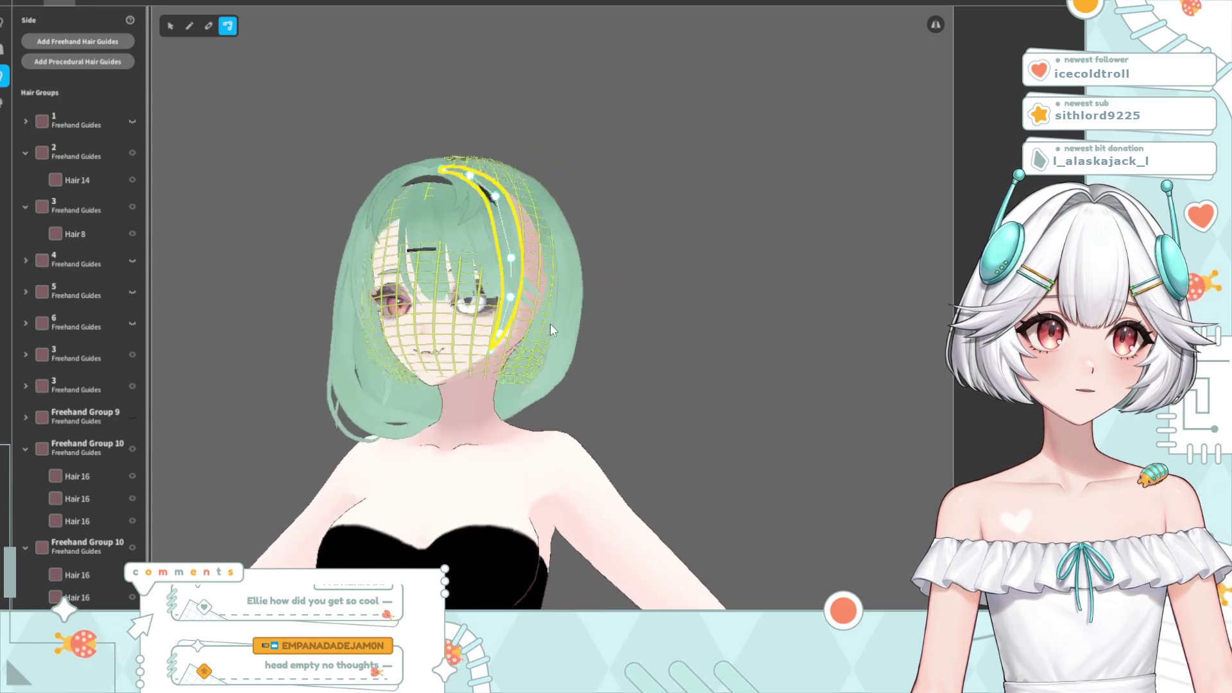
pyautogui.scroll(5, 513, 398)
pyautogui.moveTo(451, 104); pyautogui.dragTo(449, 119)
pyautogui.moveTo(450, 119); pyautogui.dragTo(633, 146, button='right')
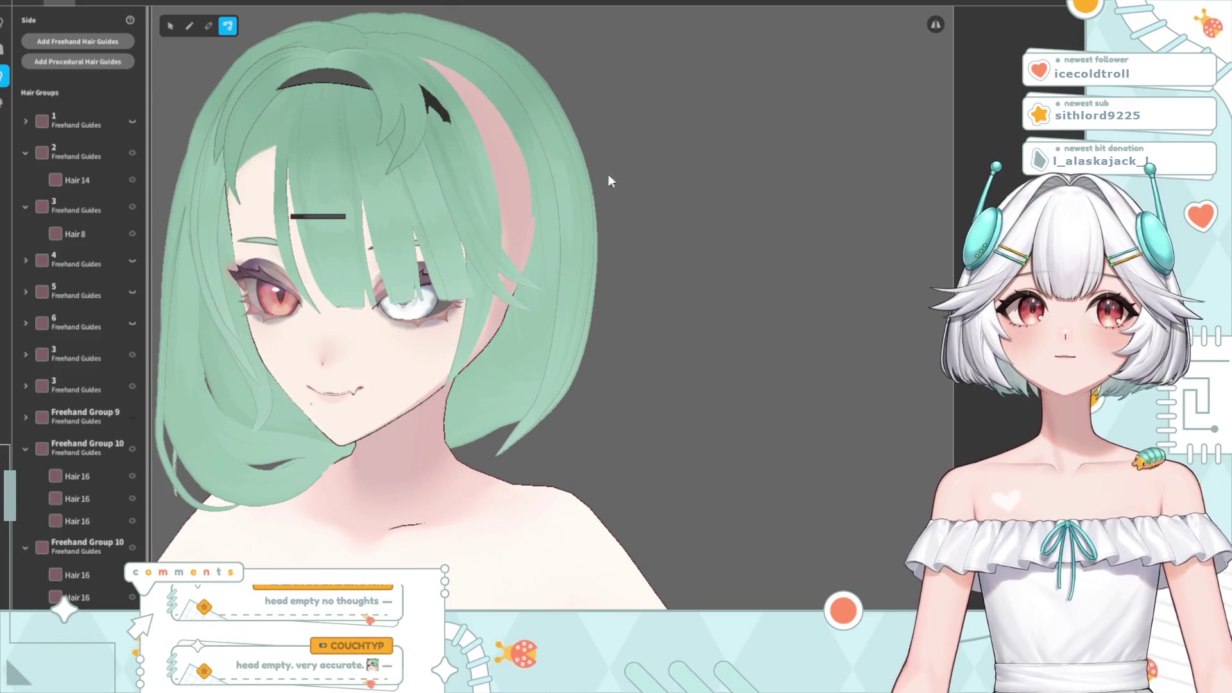
pyautogui.scroll(3, 504, 331)
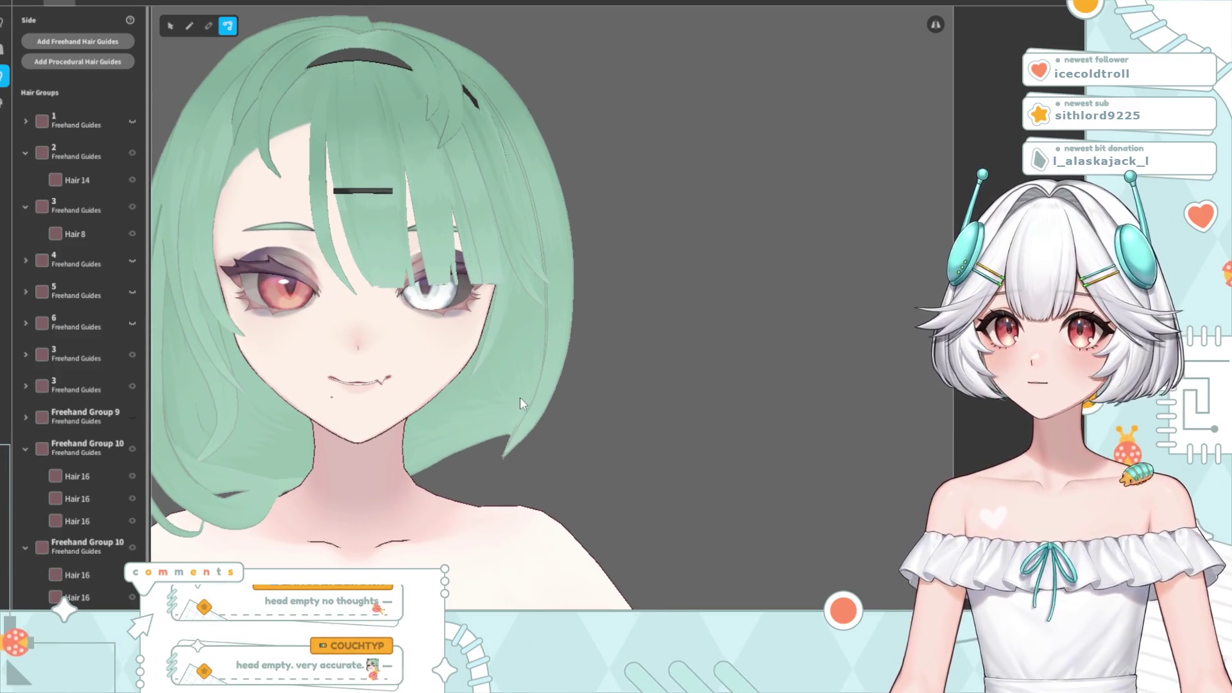
pyautogui.click(489, 347)
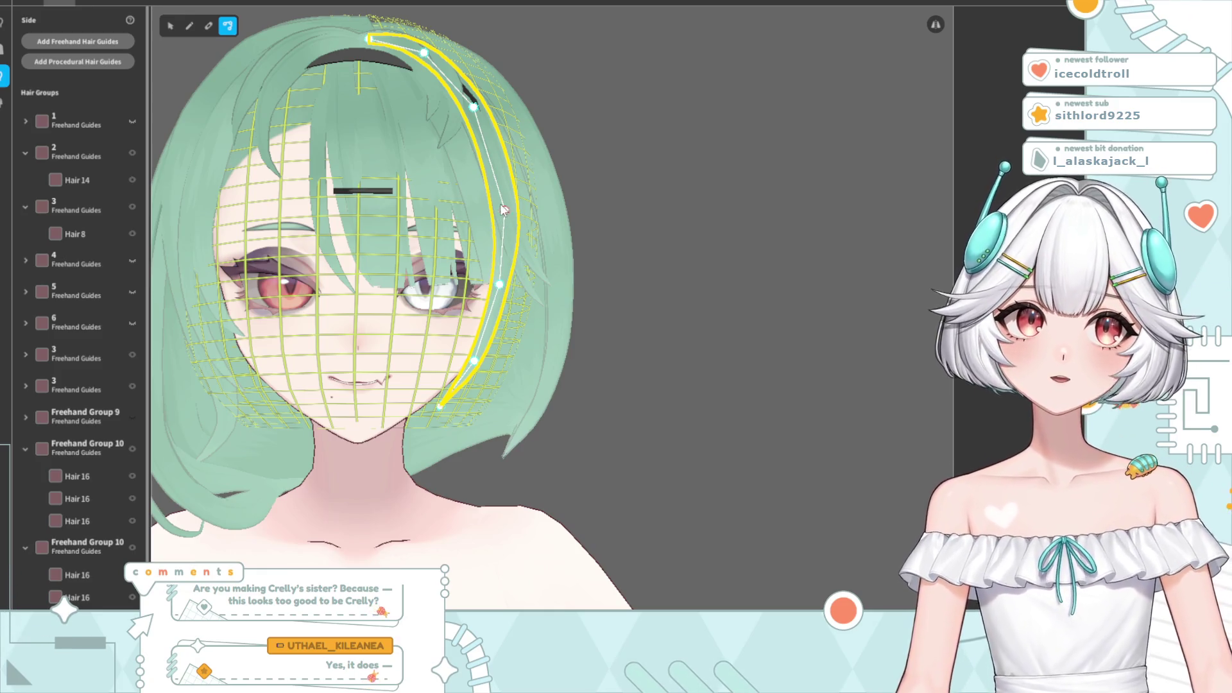
# - Pull the right bang guide's lower end down and add a control point near its bottom
pyautogui.click(577, 147)
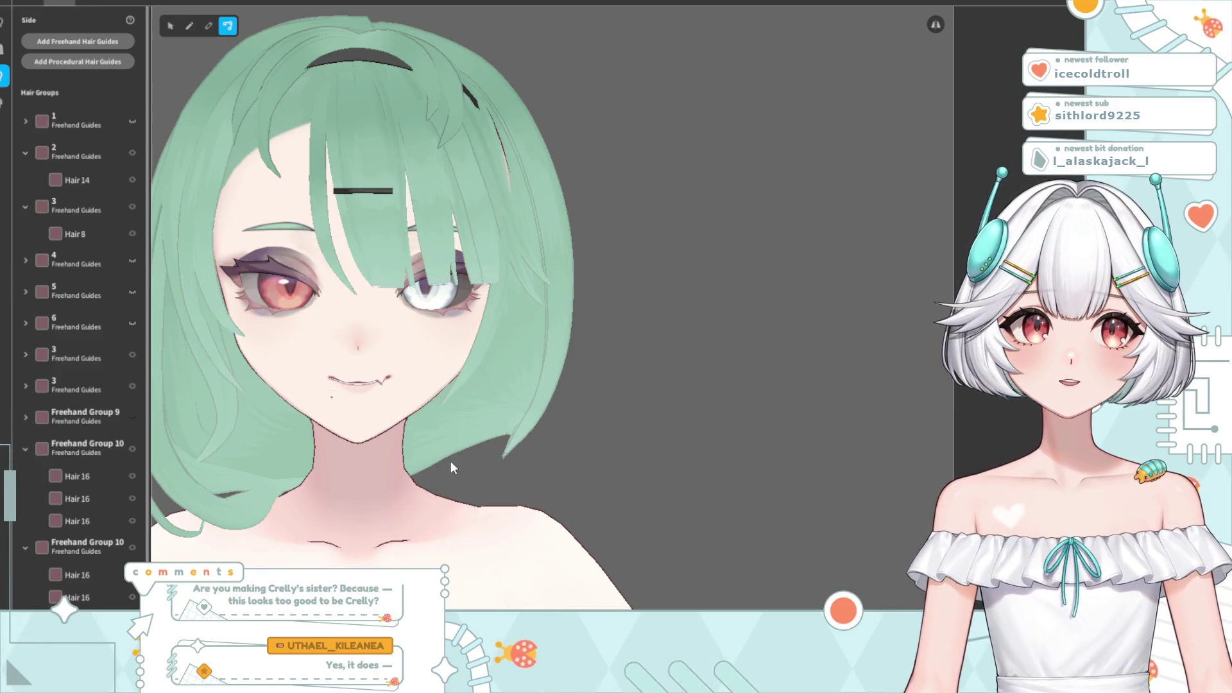
pyautogui.moveTo(452, 464); pyautogui.dragTo(447, 425, button='right')
pyautogui.click(431, 416)
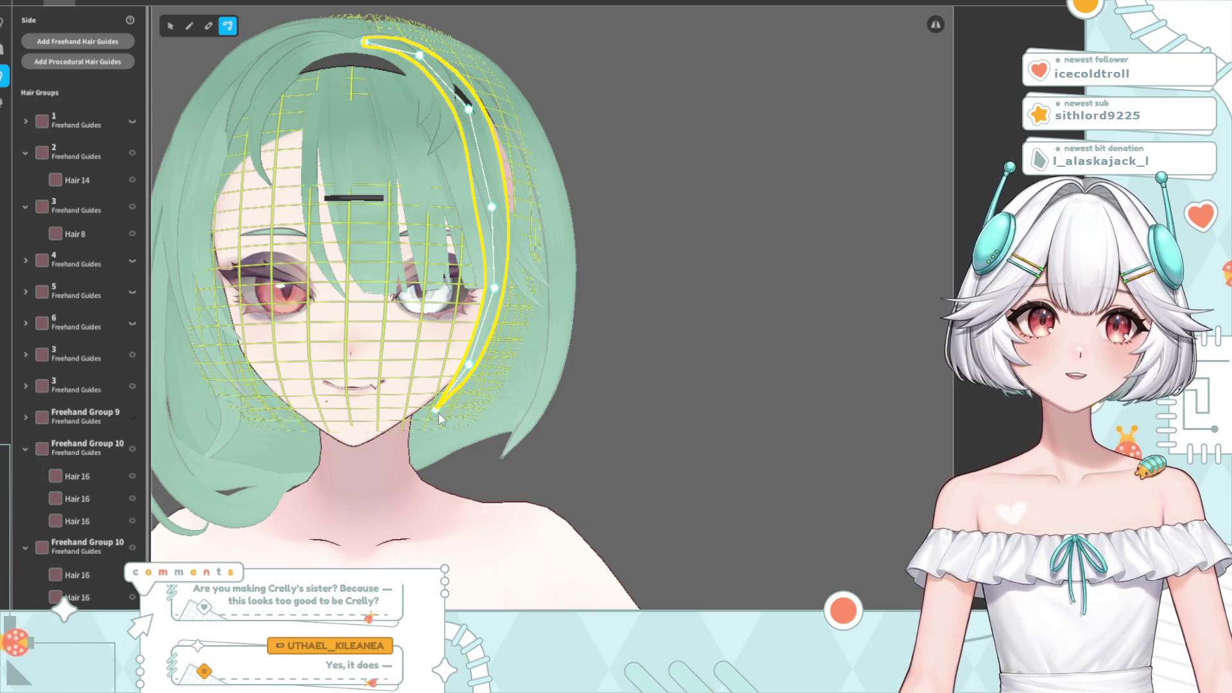
pyautogui.moveTo(420, 419); pyautogui.dragTo(419, 424)
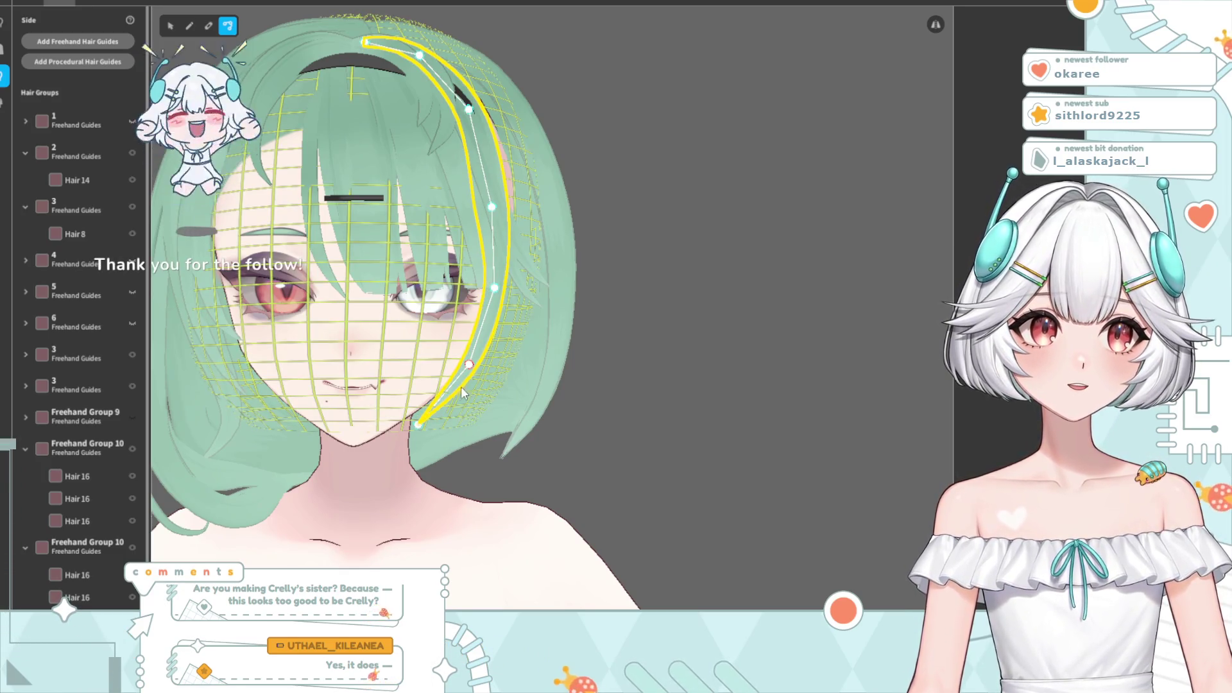
pyautogui.click(452, 390)
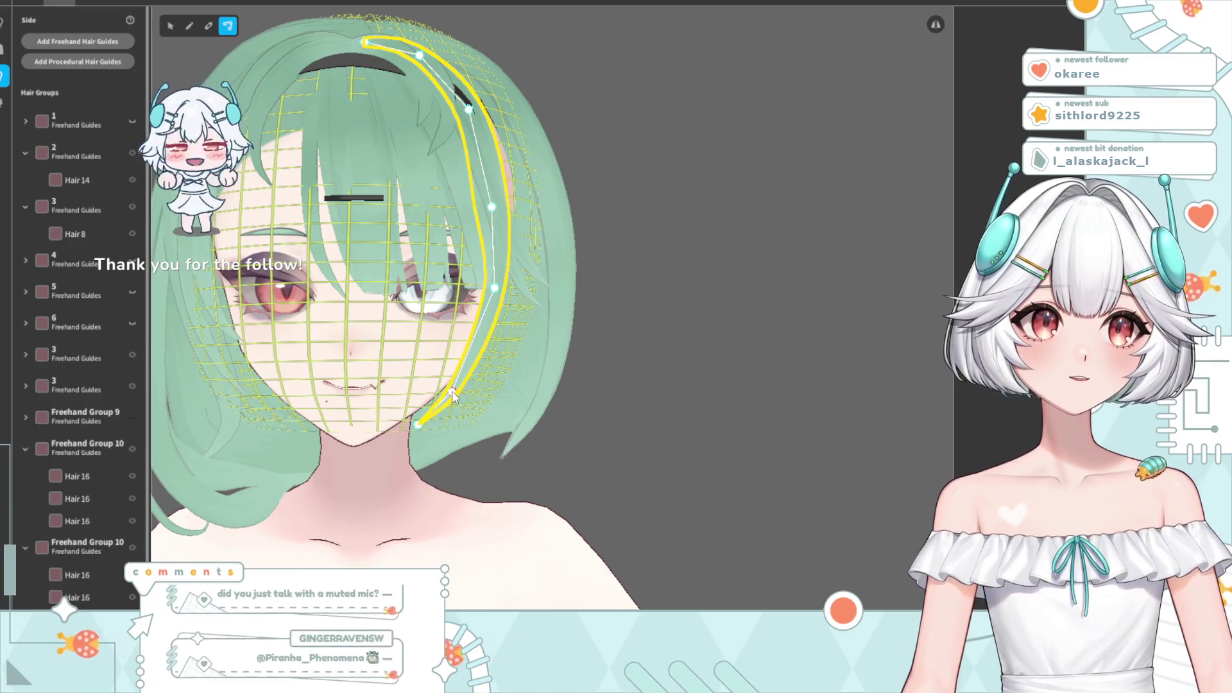
pyautogui.moveTo(494, 288); pyautogui.dragTo(488, 308)
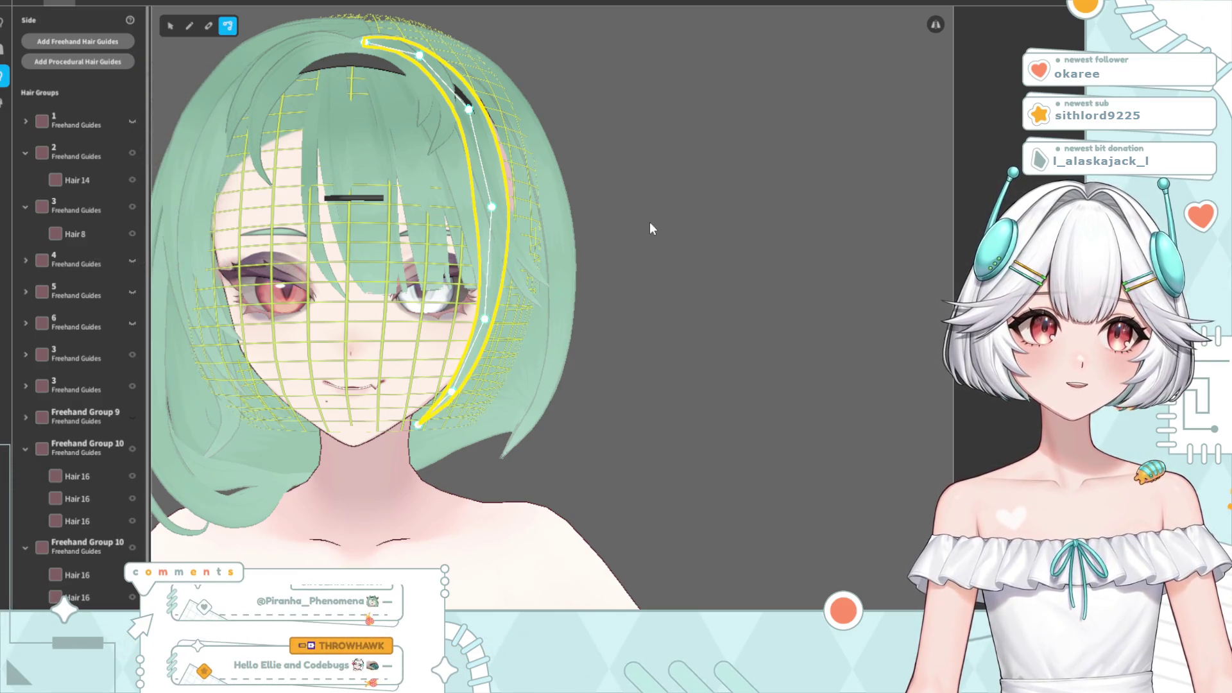
pyautogui.click(459, 368)
pyautogui.scroll(-5, 469, 372)
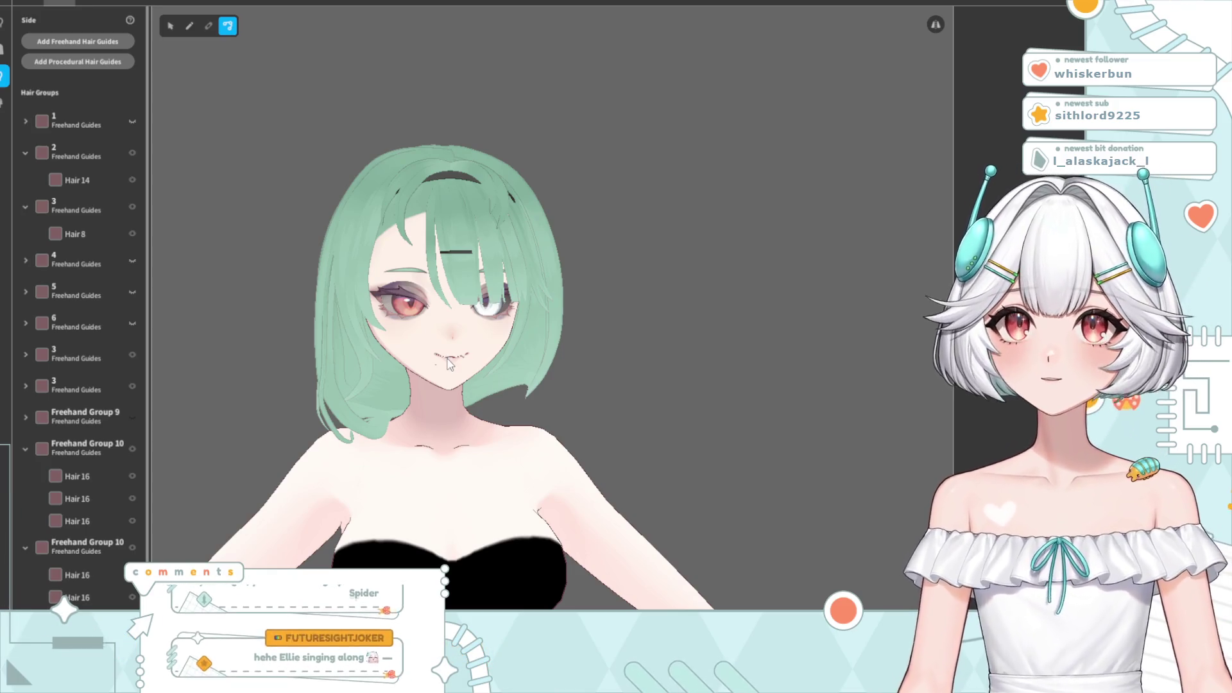
# - Orbit and zoom in on the head, then select the front hair strand
pyautogui.moveTo(521, 368); pyautogui.dragTo(506, 372, button='right')
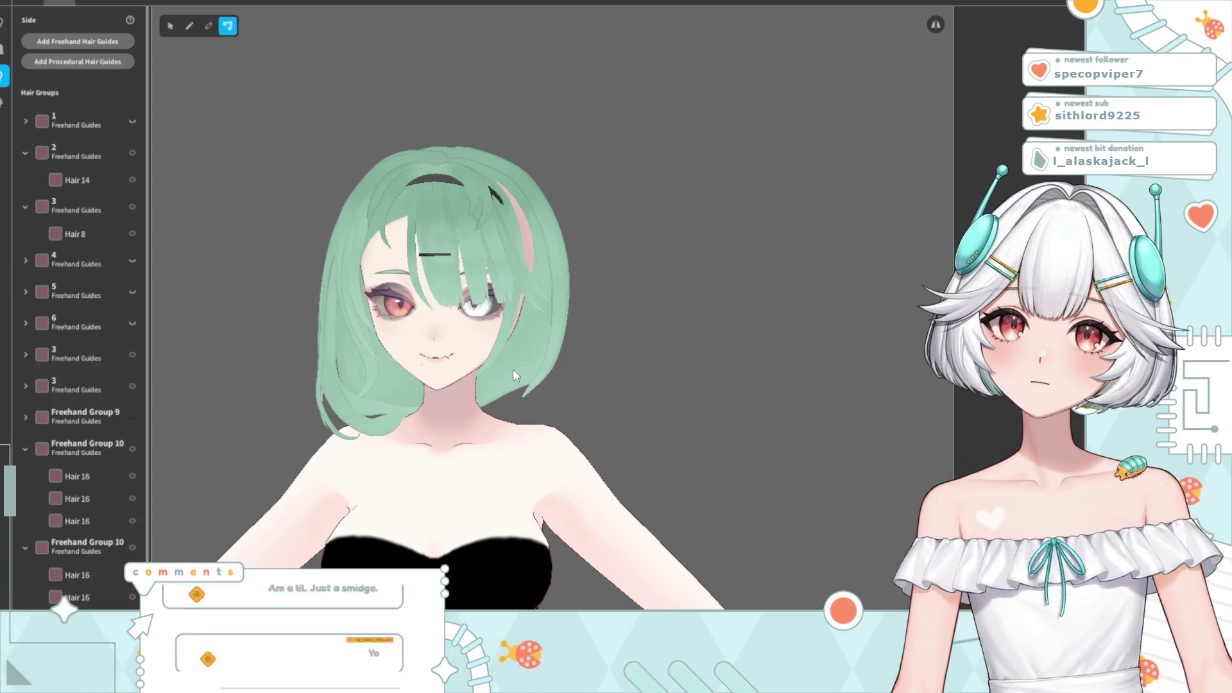
pyautogui.moveTo(530, 402); pyautogui.dragTo(453, 423, button='right')
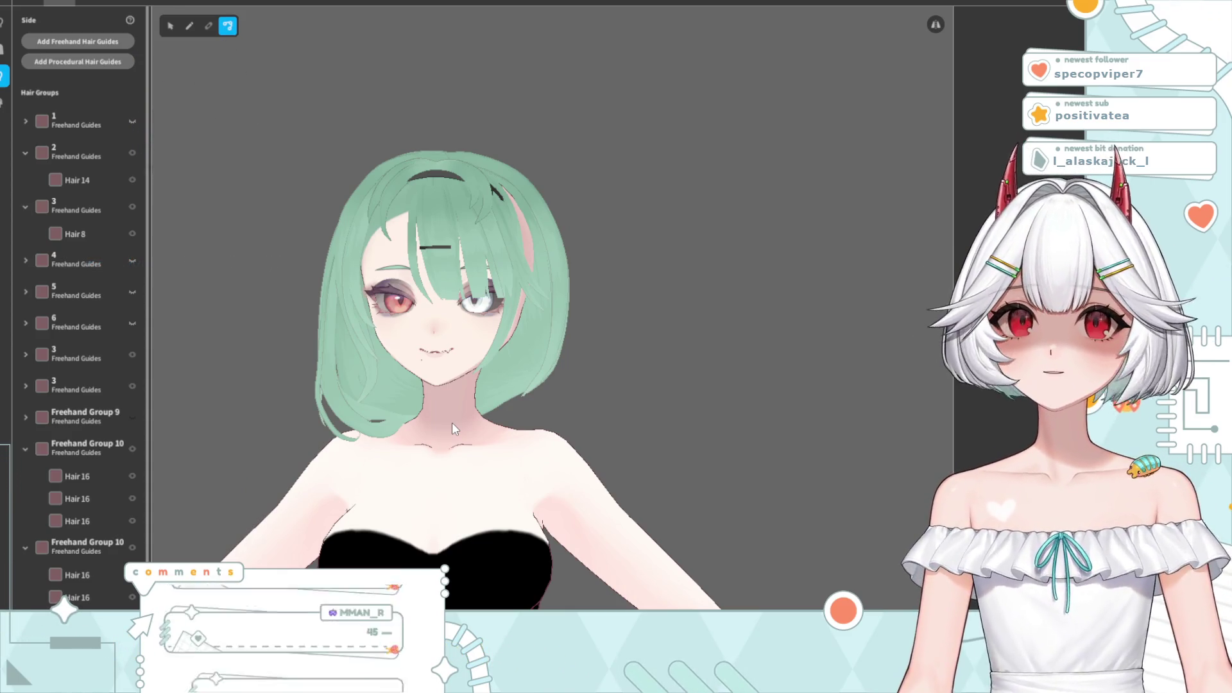
pyautogui.moveTo(452, 422); pyautogui.dragTo(440, 458, button='right')
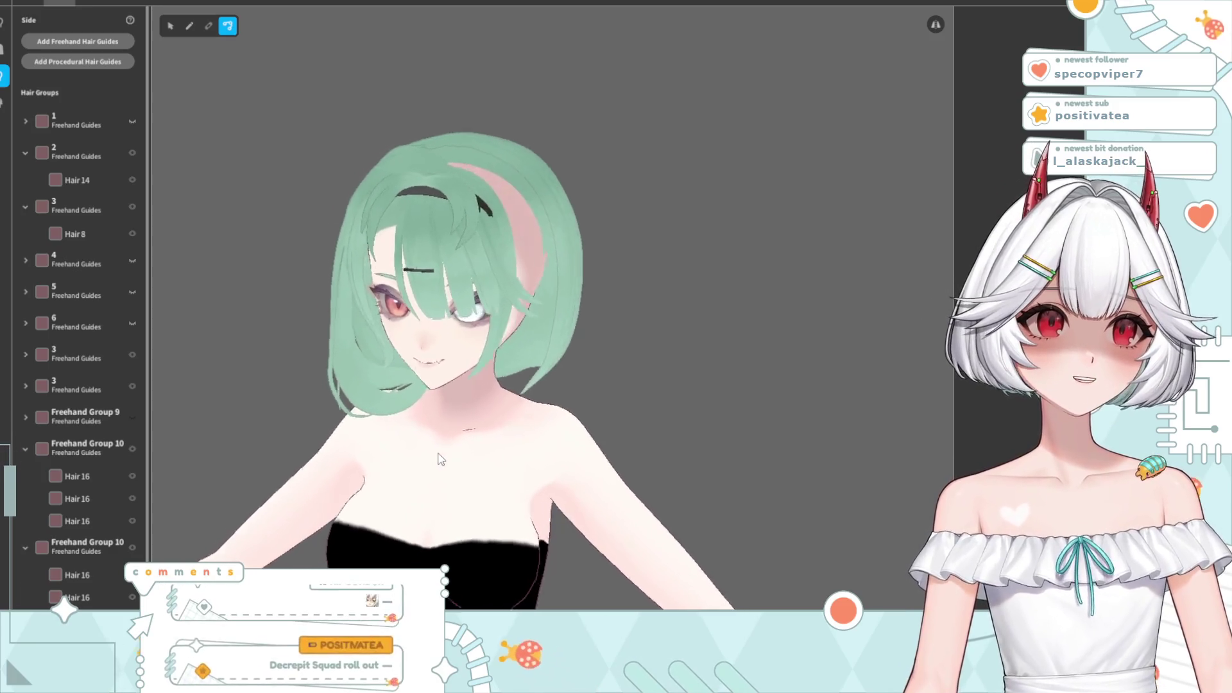
pyautogui.scroll(5, 429, 235)
pyautogui.moveTo(413, 233)
pyautogui.mouseDown(button='right')
pyautogui.moveTo(449, 310)
pyautogui.moveTo(512, 260)
pyautogui.mouseUp(button='right')
pyautogui.click(422, 321)
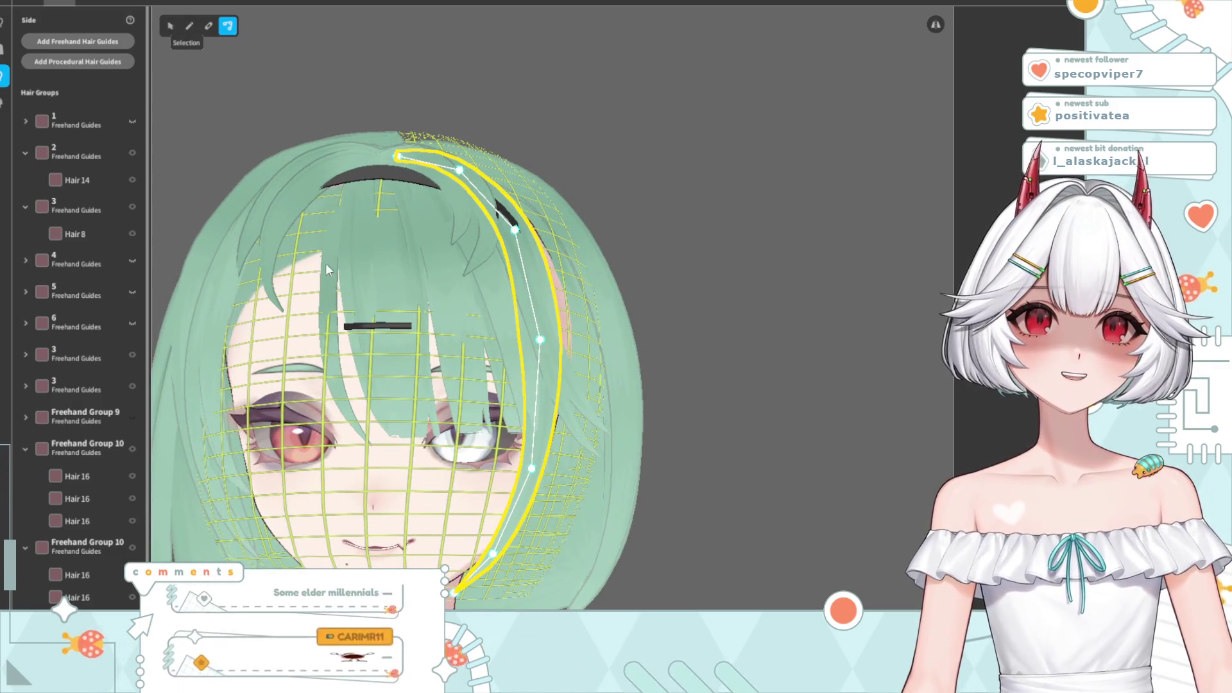
# - Nudge the right-eye strand's guide points upward and outward, then view the head's left profile
pyautogui.press('Escape')
pyautogui.moveTo(433, 321)
pyautogui.mouseDown(button='right')
pyautogui.moveTo(395, 313)
pyautogui.moveTo(499, 330)
pyautogui.mouseUp(button='right')
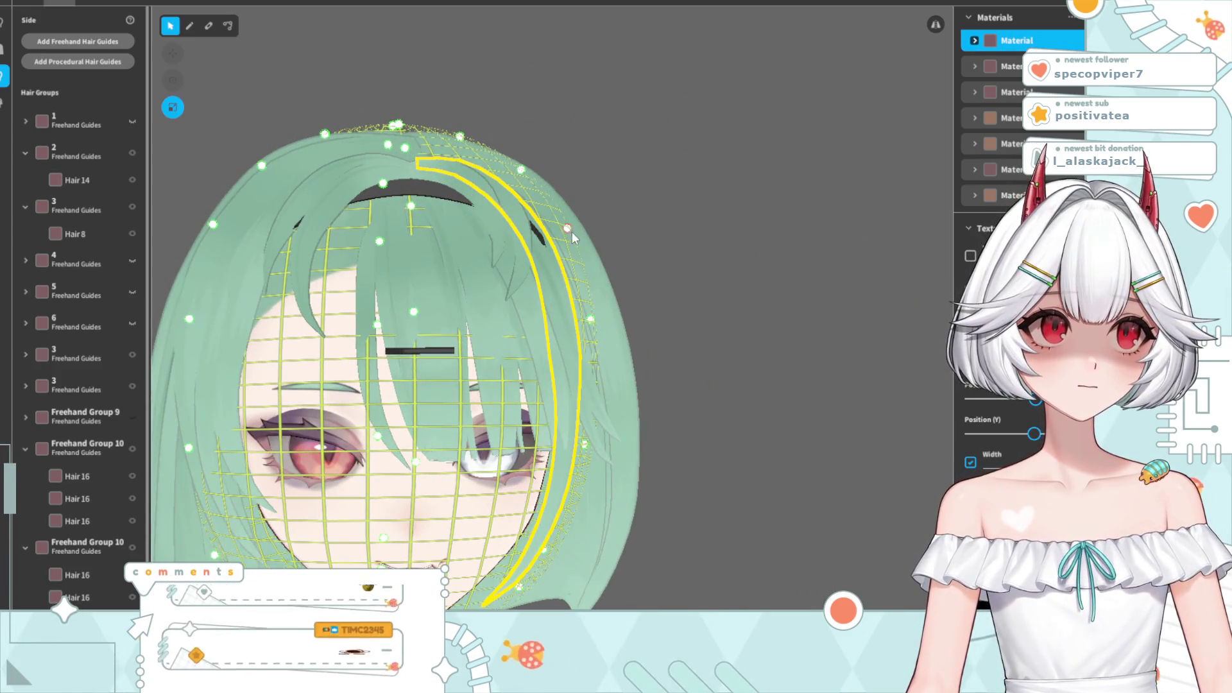
pyautogui.moveTo(519, 167); pyautogui.dragTo(522, 161)
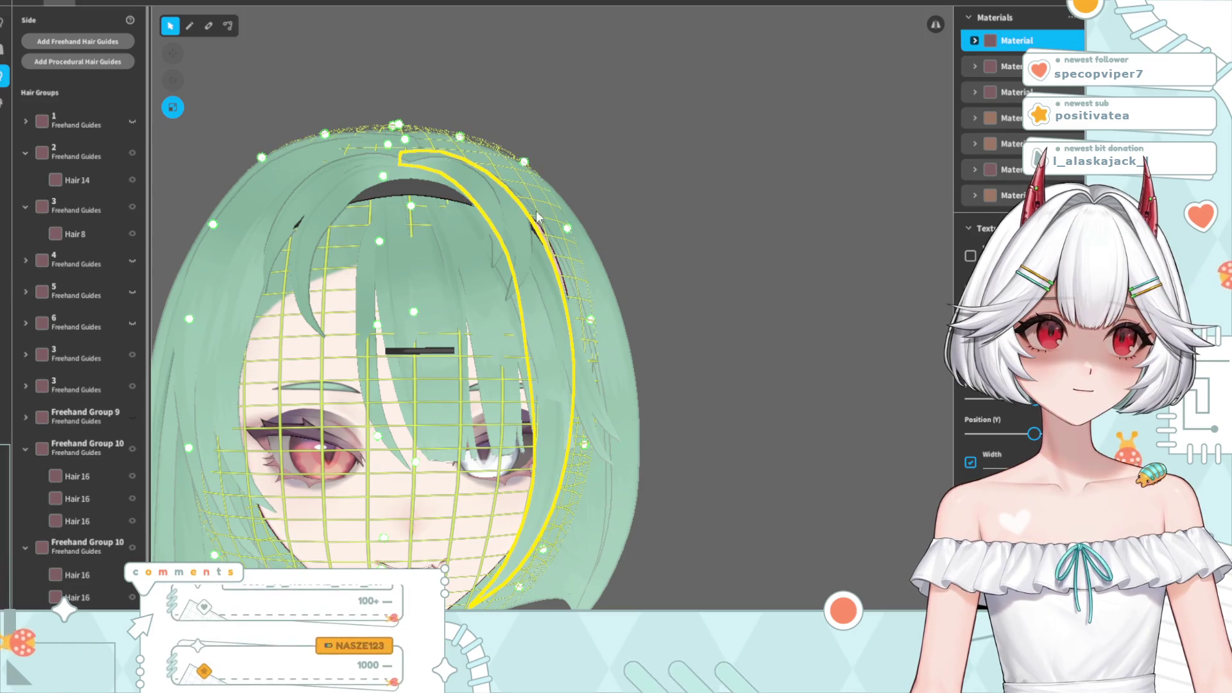
pyautogui.moveTo(565, 228); pyautogui.dragTo(577, 221)
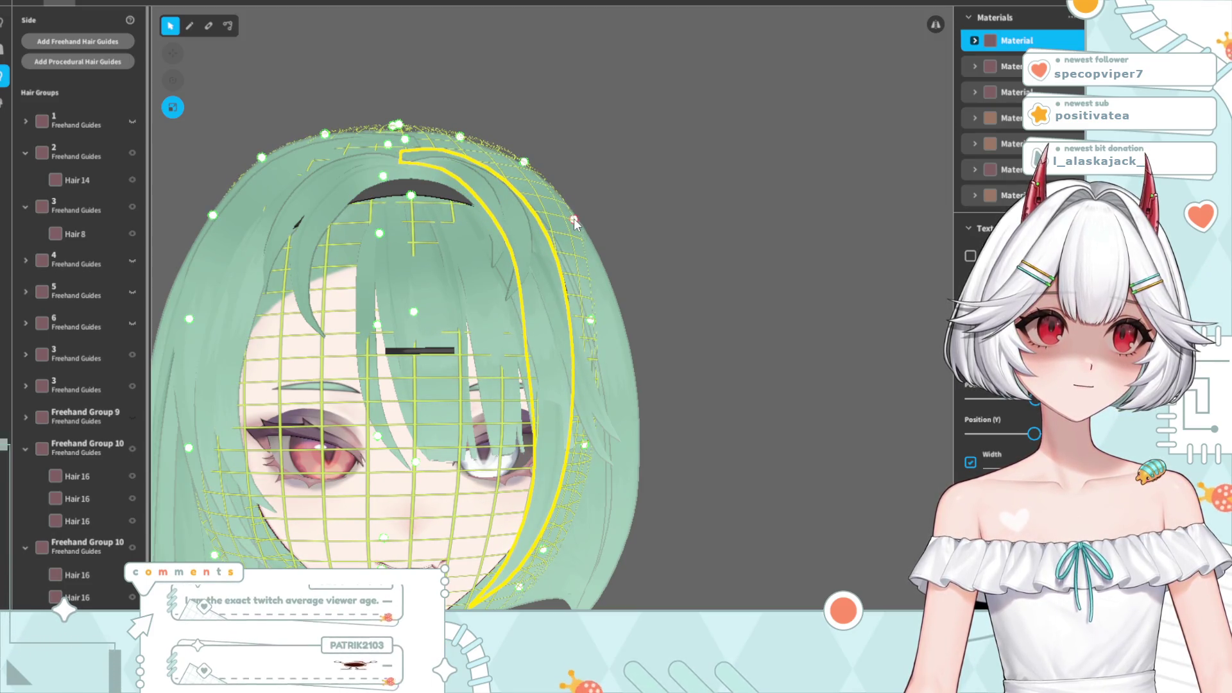
pyautogui.moveTo(644, 248)
pyautogui.mouseDown(button='right')
pyautogui.moveTo(562, 295)
pyautogui.moveTo(422, 253)
pyautogui.mouseUp(button='right')
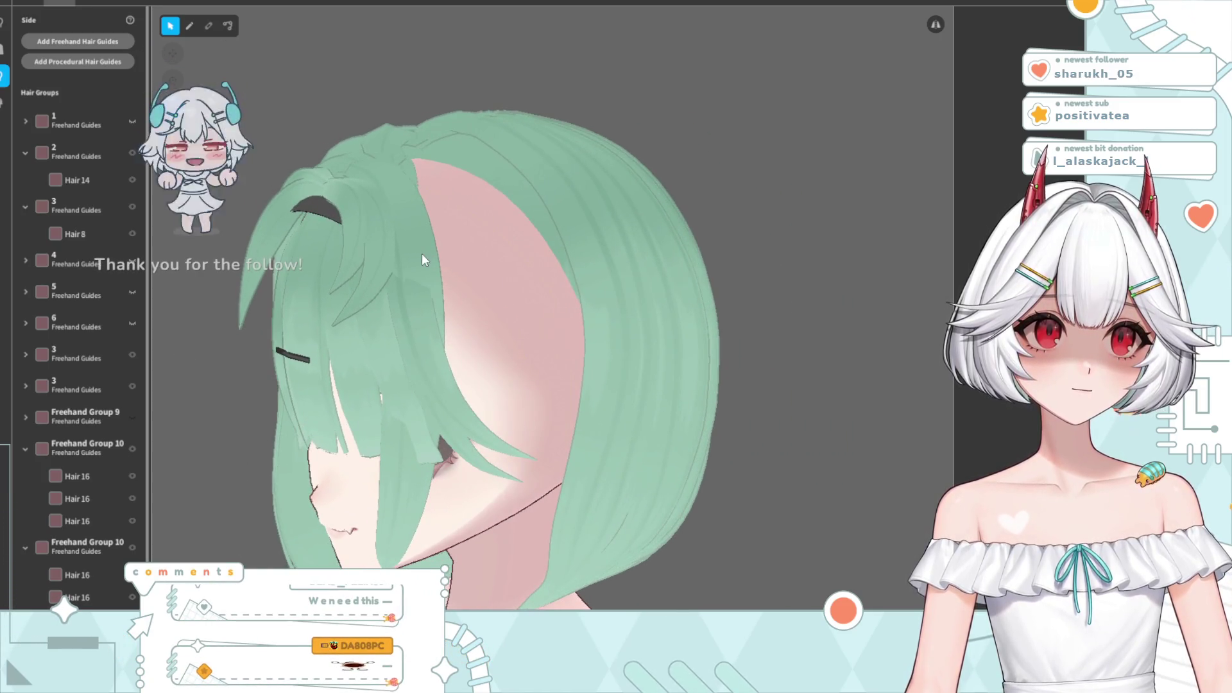
pyautogui.click(229, 26)
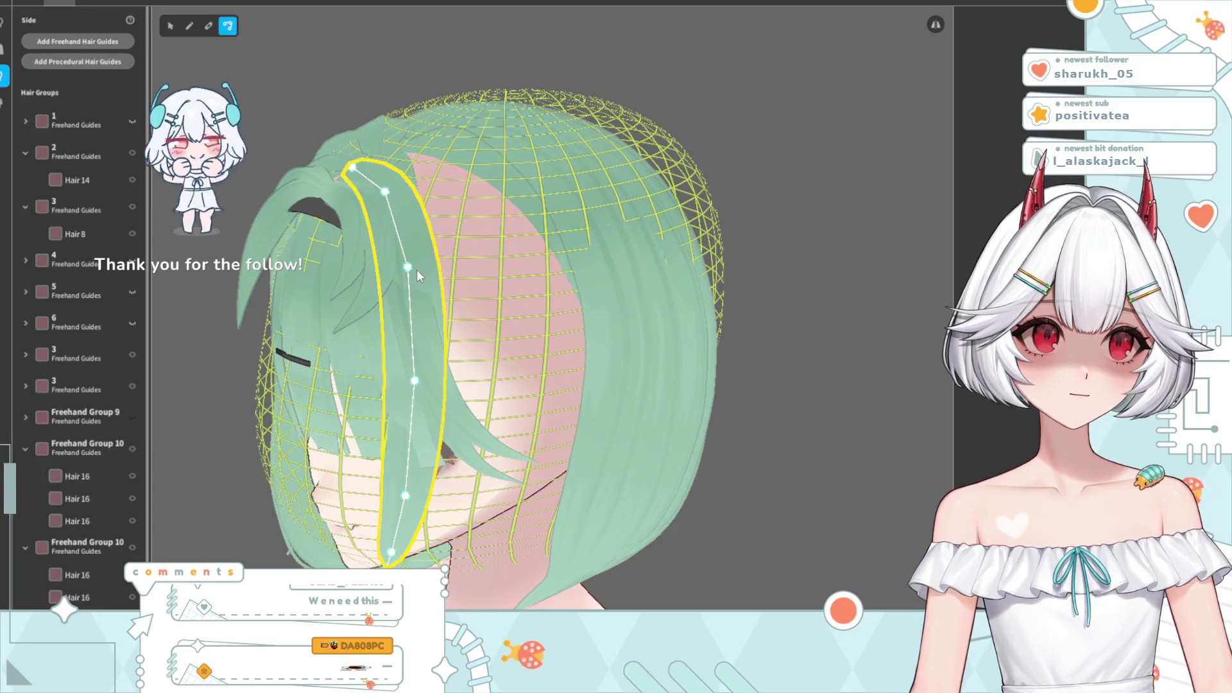
# - Rework the front strand's curve points: raise the middle, narrow it, and pull it inward
pyautogui.moveTo(408, 266); pyautogui.dragTo(416, 250)
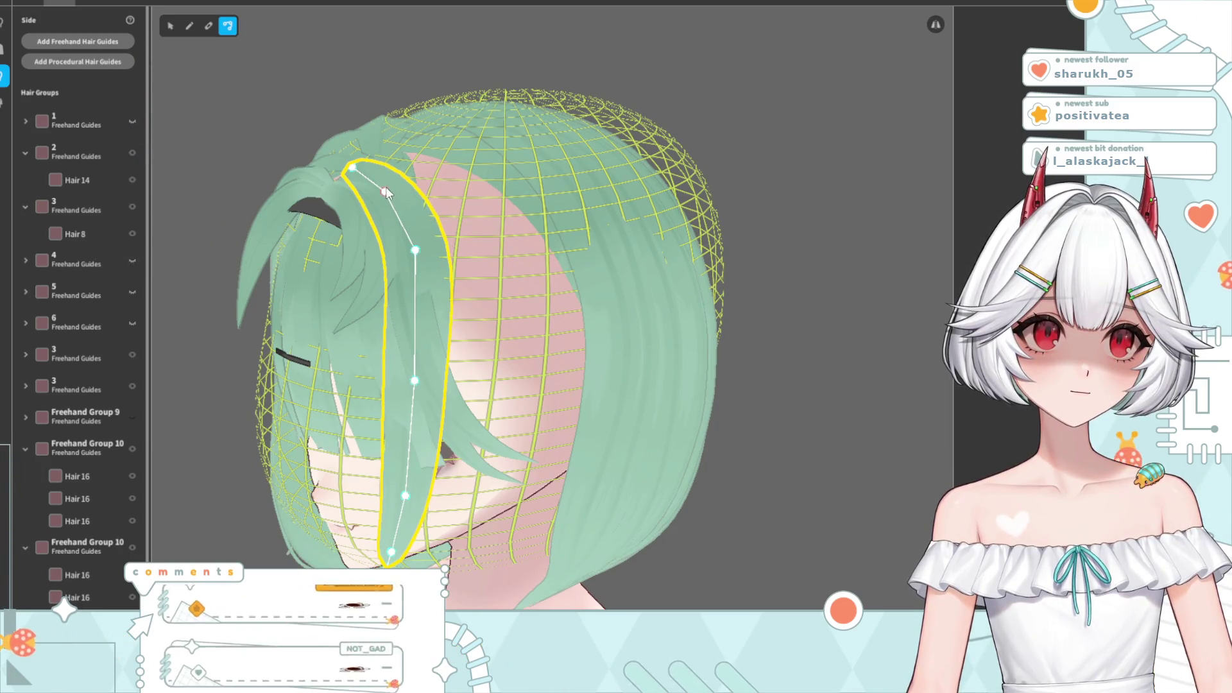
pyautogui.moveTo(385, 190); pyautogui.dragTo(397, 182)
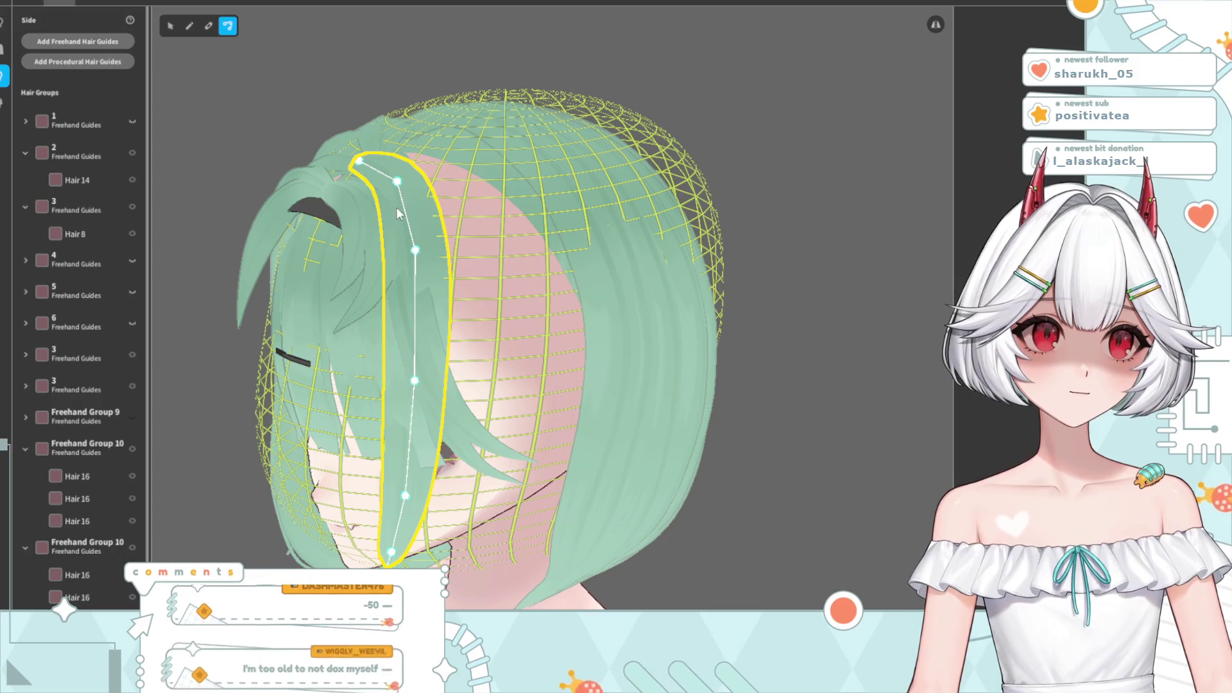
pyautogui.moveTo(434, 251); pyautogui.dragTo(428, 250)
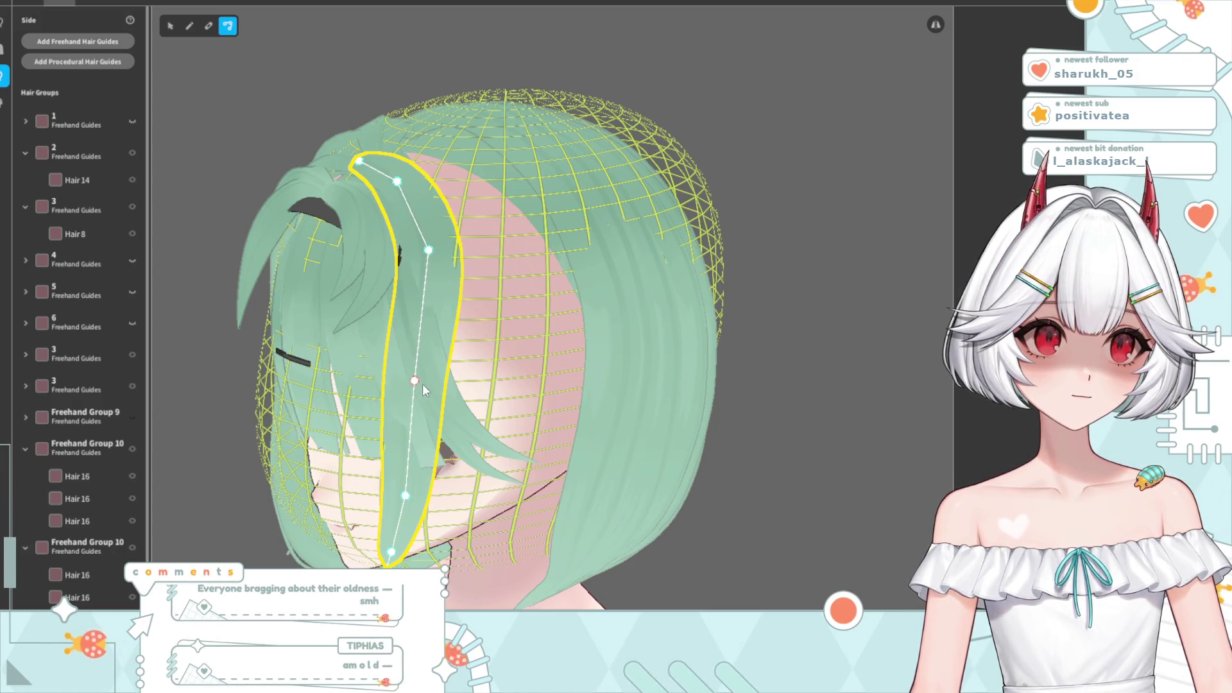
pyautogui.moveTo(415, 381); pyautogui.dragTo(431, 371)
pyautogui.moveTo(429, 374); pyautogui.dragTo(506, 355, button='right')
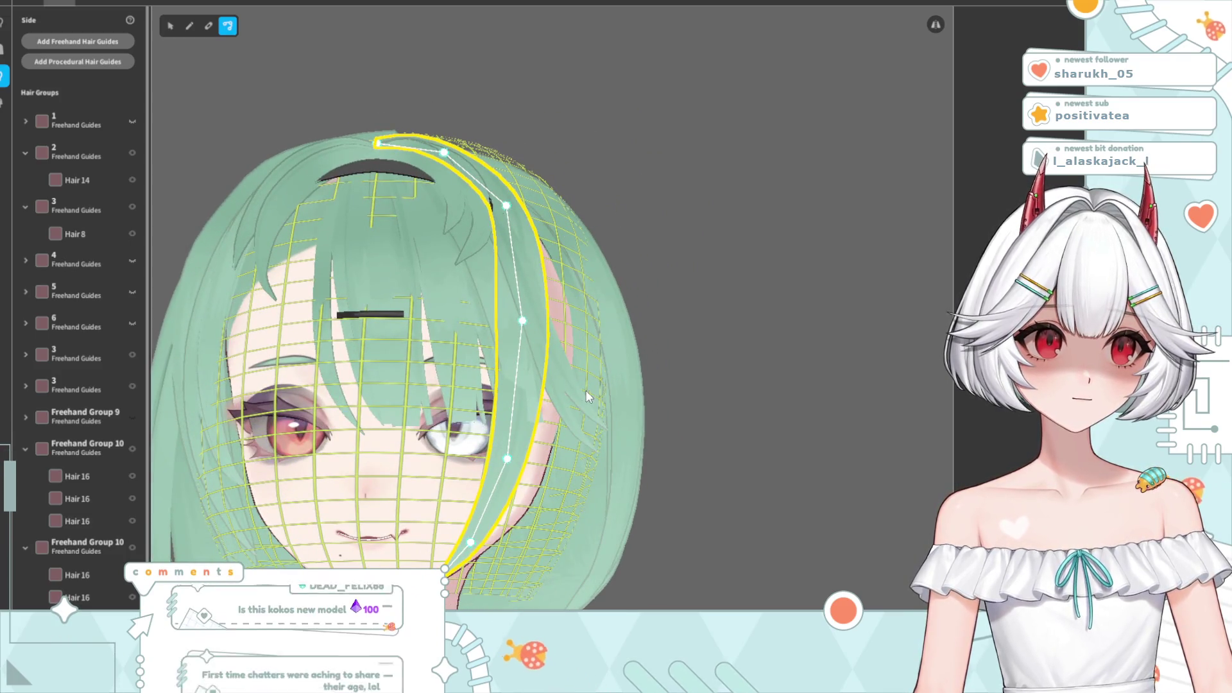
pyautogui.moveTo(523, 321); pyautogui.dragTo(515, 329)
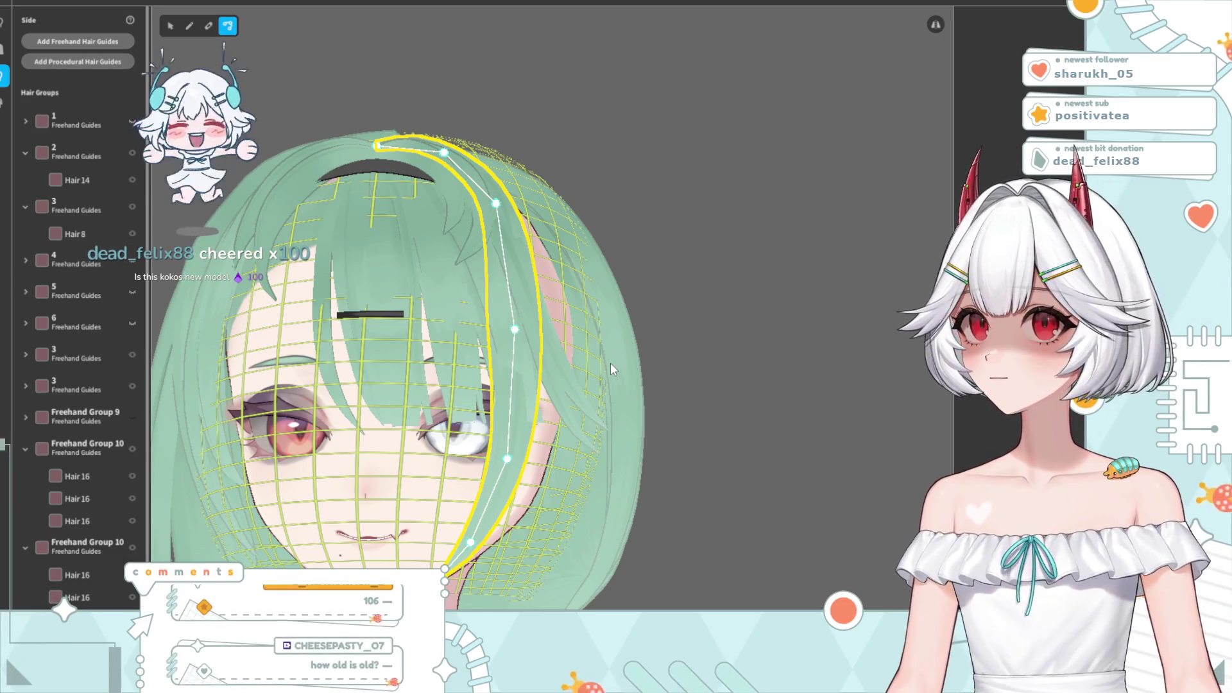
pyautogui.moveTo(598, 407); pyautogui.dragTo(564, 417, button='right')
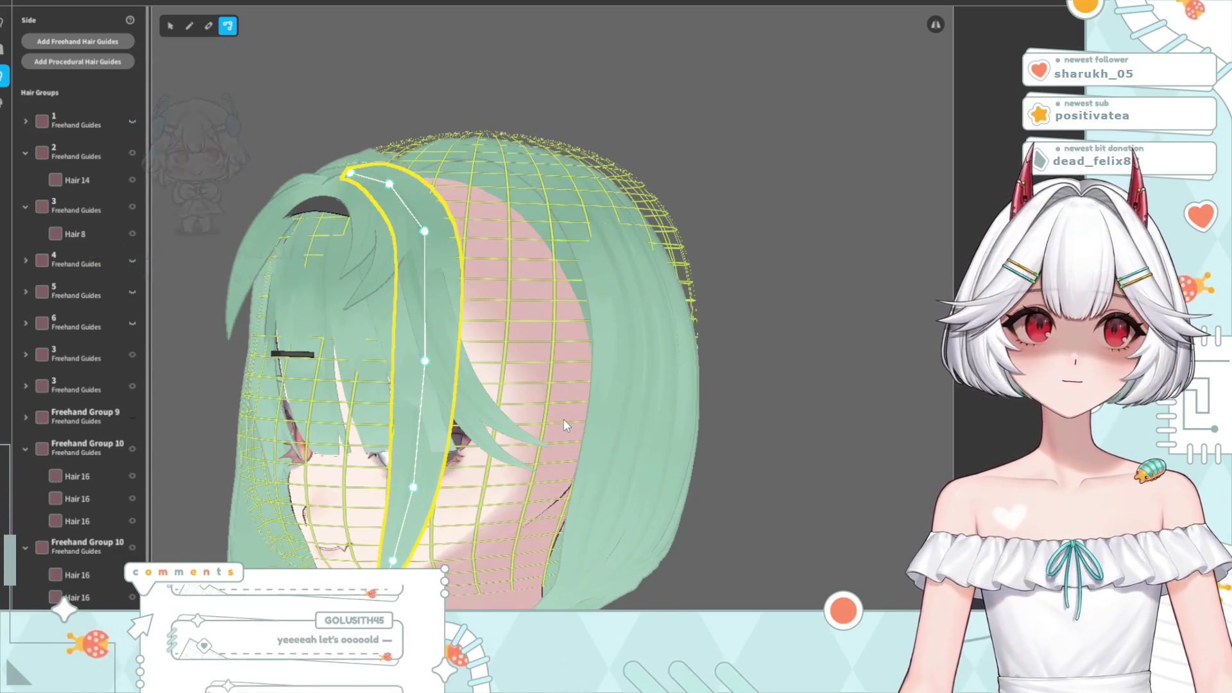
pyautogui.moveTo(472, 427); pyautogui.dragTo(504, 424, button='right')
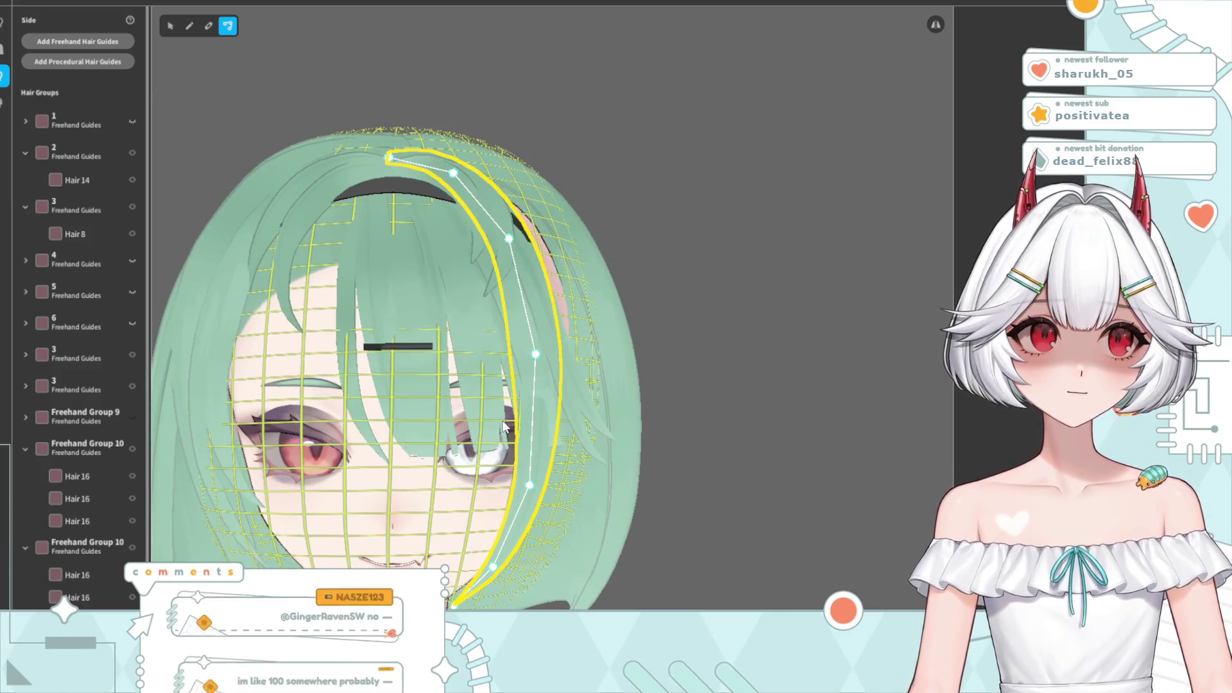
pyautogui.moveTo(738, 268)
pyautogui.mouseDown(button='right')
pyautogui.moveTo(633, 365)
pyautogui.moveTo(422, 507)
pyautogui.mouseUp(button='right')
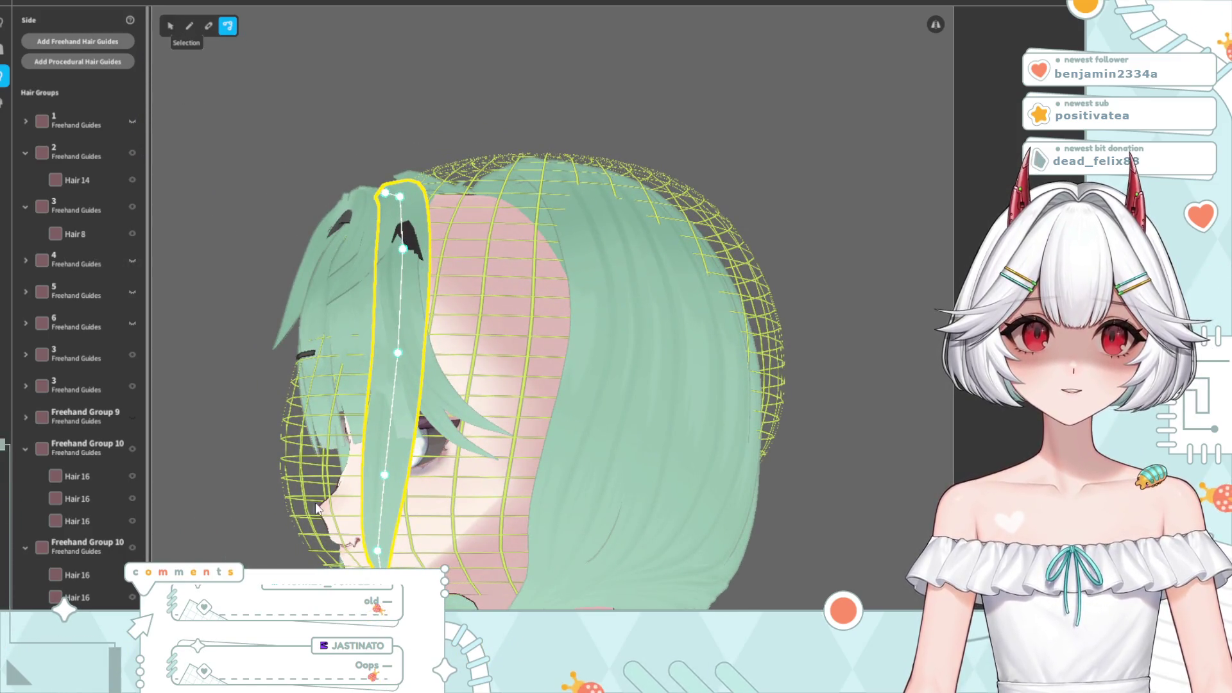
# - Shift the strand's lower guide points right with Selection, undoing the last move
pyautogui.press('Escape')
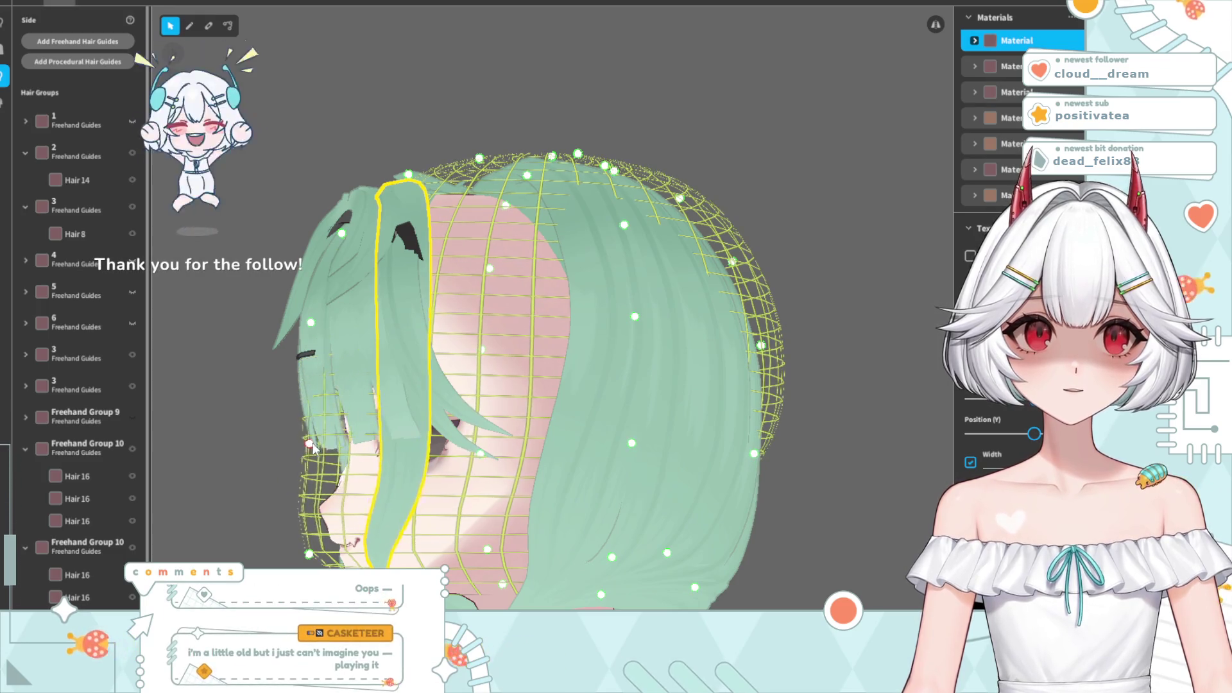
pyautogui.moveTo(309, 553); pyautogui.dragTo(342, 547)
pyautogui.moveTo(379, 510); pyautogui.dragTo(339, 323, button='right')
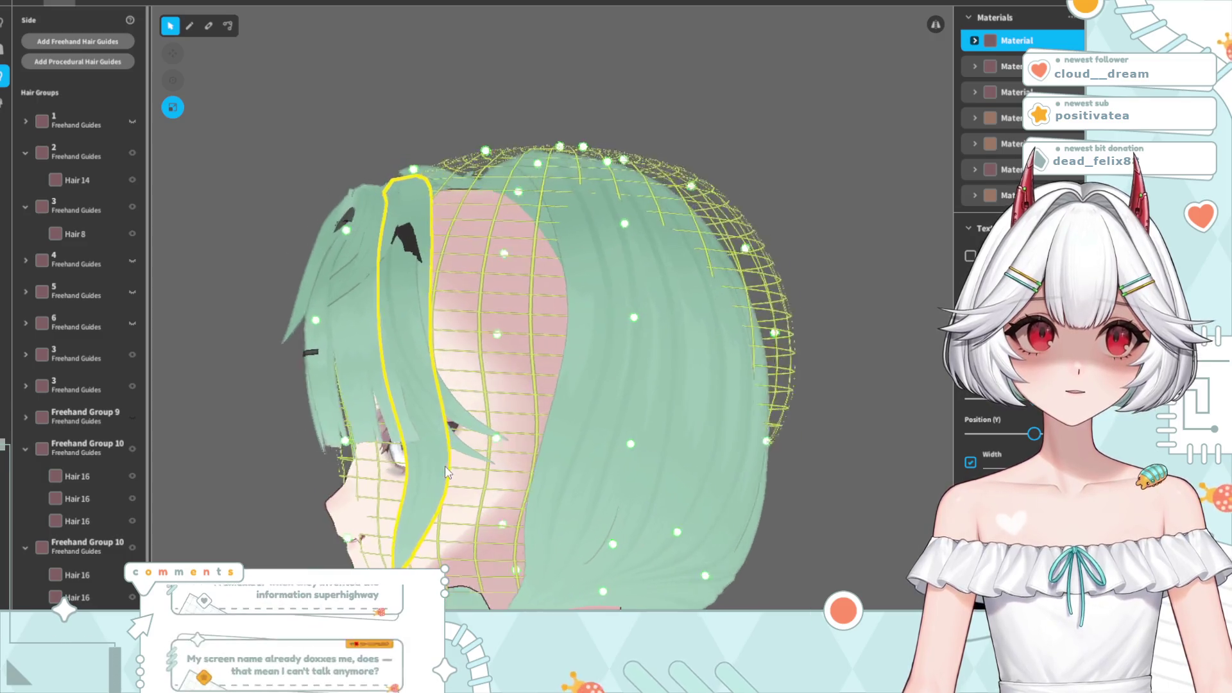
pyautogui.moveTo(337, 320); pyautogui.dragTo(353, 318)
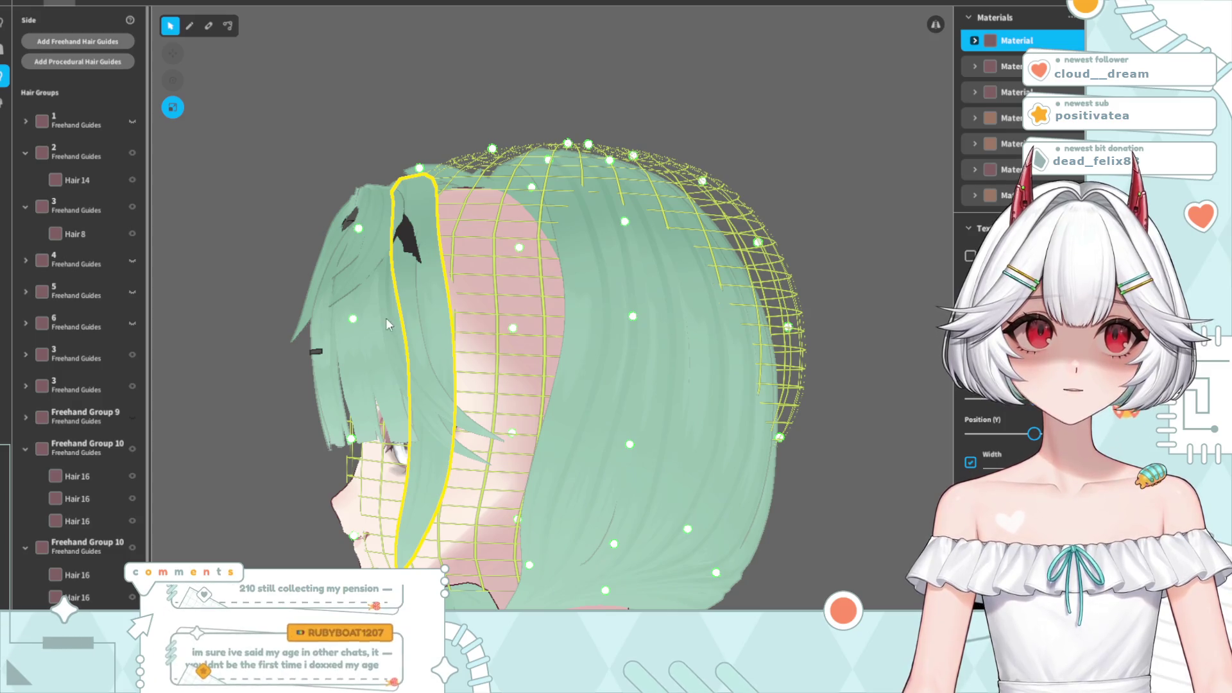
pyautogui.hotkey('ctrl', 'z')
pyautogui.moveTo(369, 367); pyautogui.dragTo(417, 364, button='right')
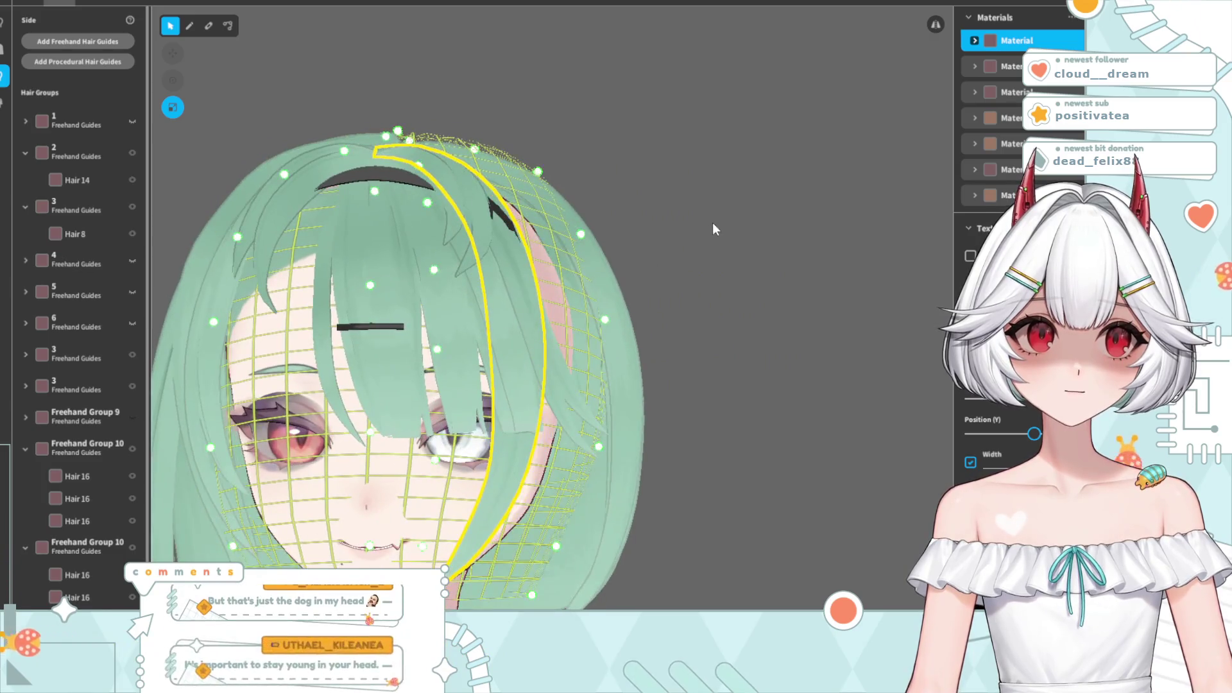
# - Add a mid-curve point to the strand beside the right eye and bow it outward
pyautogui.click(712, 222)
pyautogui.moveTo(597, 356); pyautogui.dragTo(417, 399, button='right')
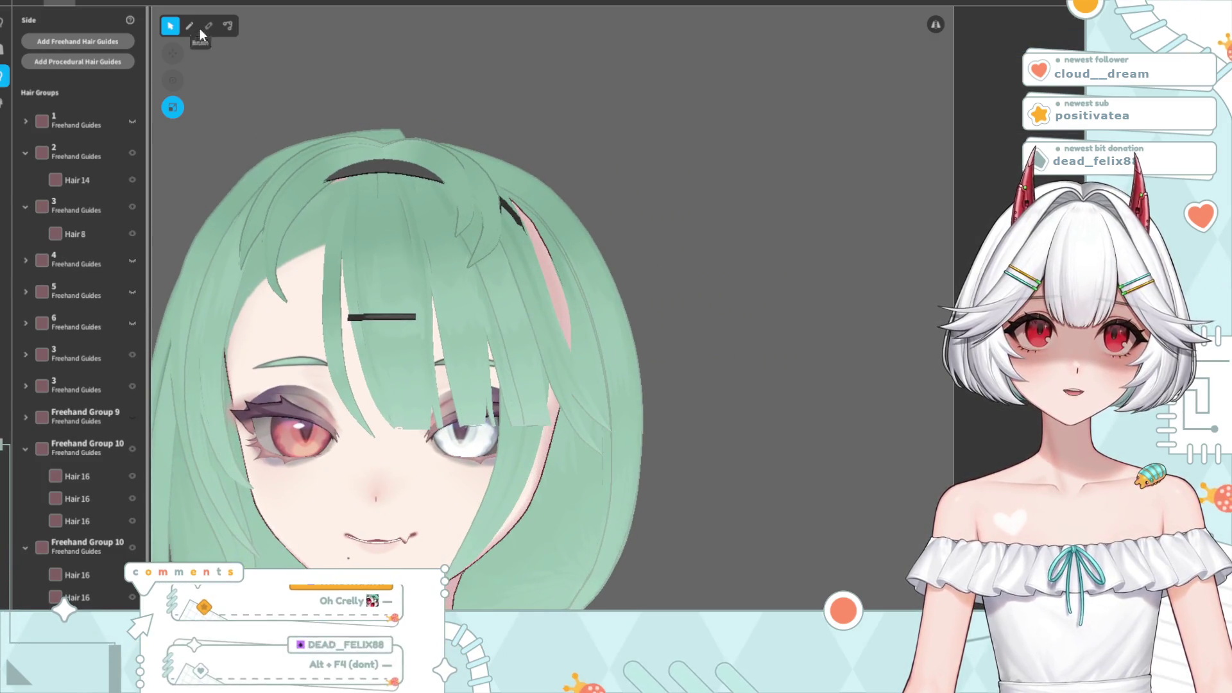
pyautogui.click(230, 26)
pyautogui.click(489, 541)
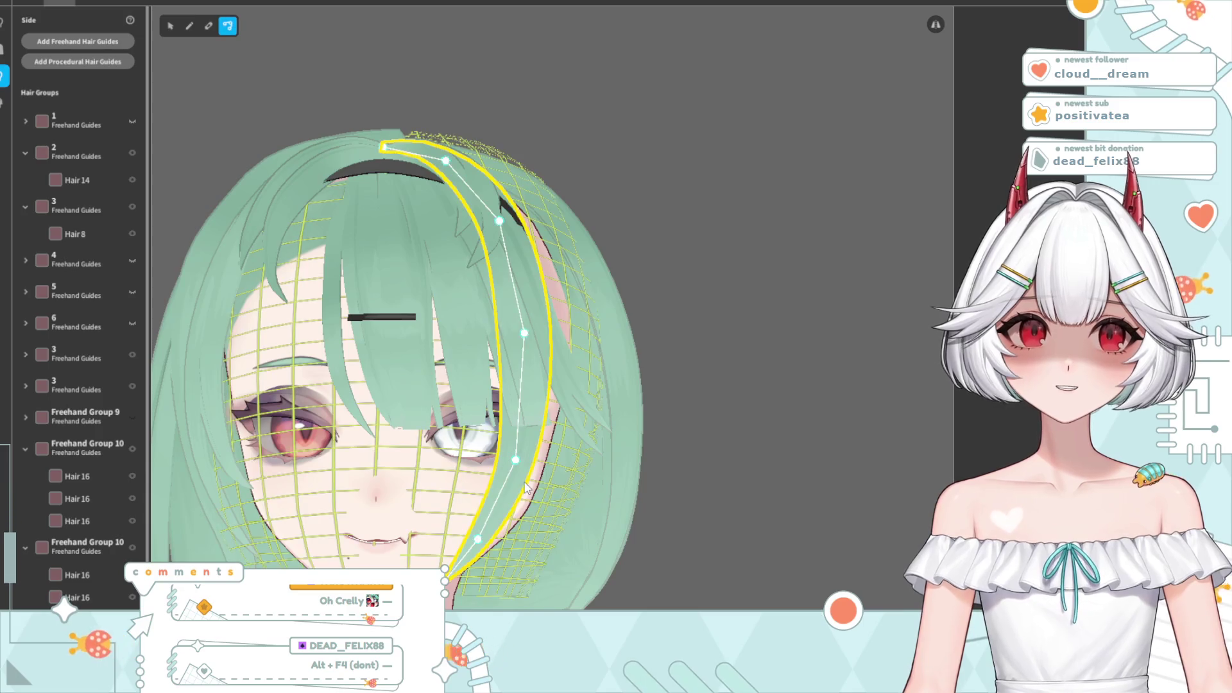
pyautogui.moveTo(516, 459); pyautogui.dragTo(540, 451)
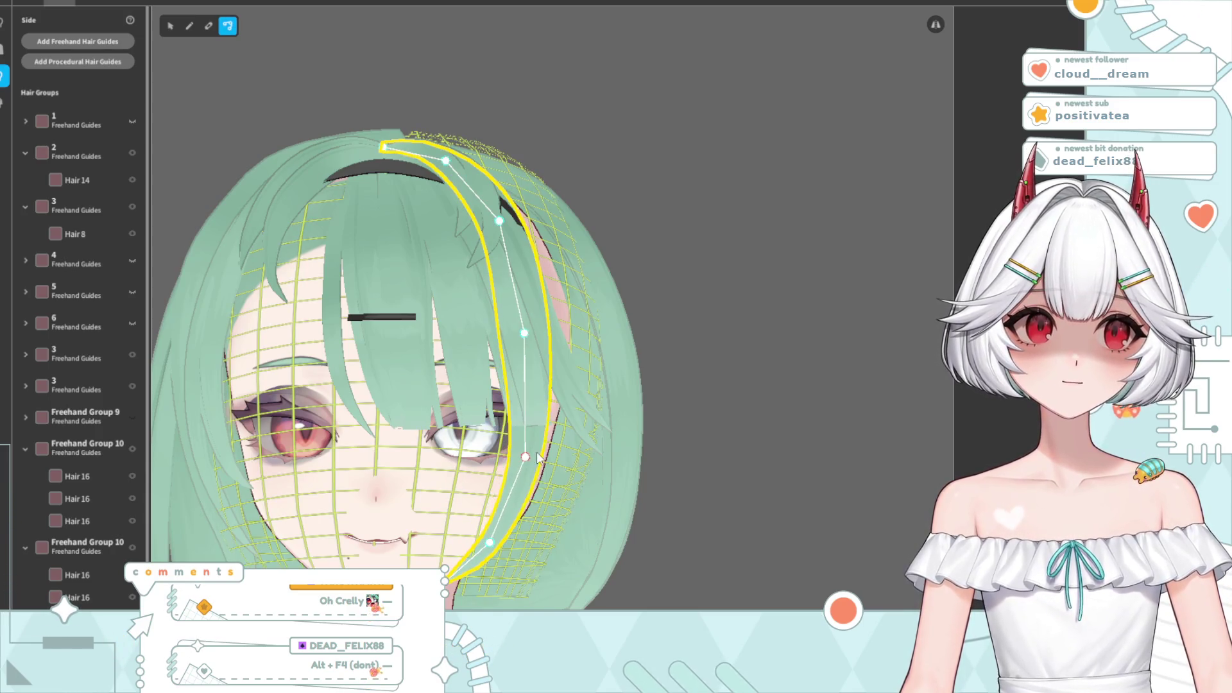
pyautogui.moveTo(521, 332); pyautogui.dragTo(541, 316)
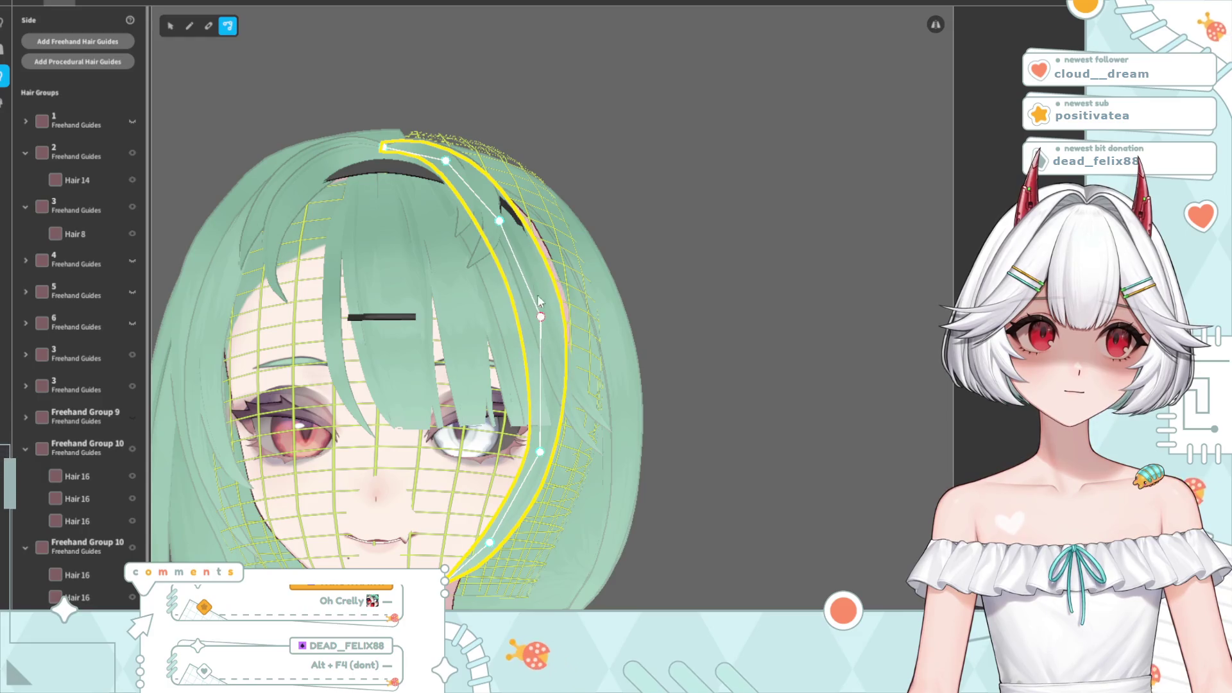
pyautogui.moveTo(499, 221); pyautogui.dragTo(510, 213)
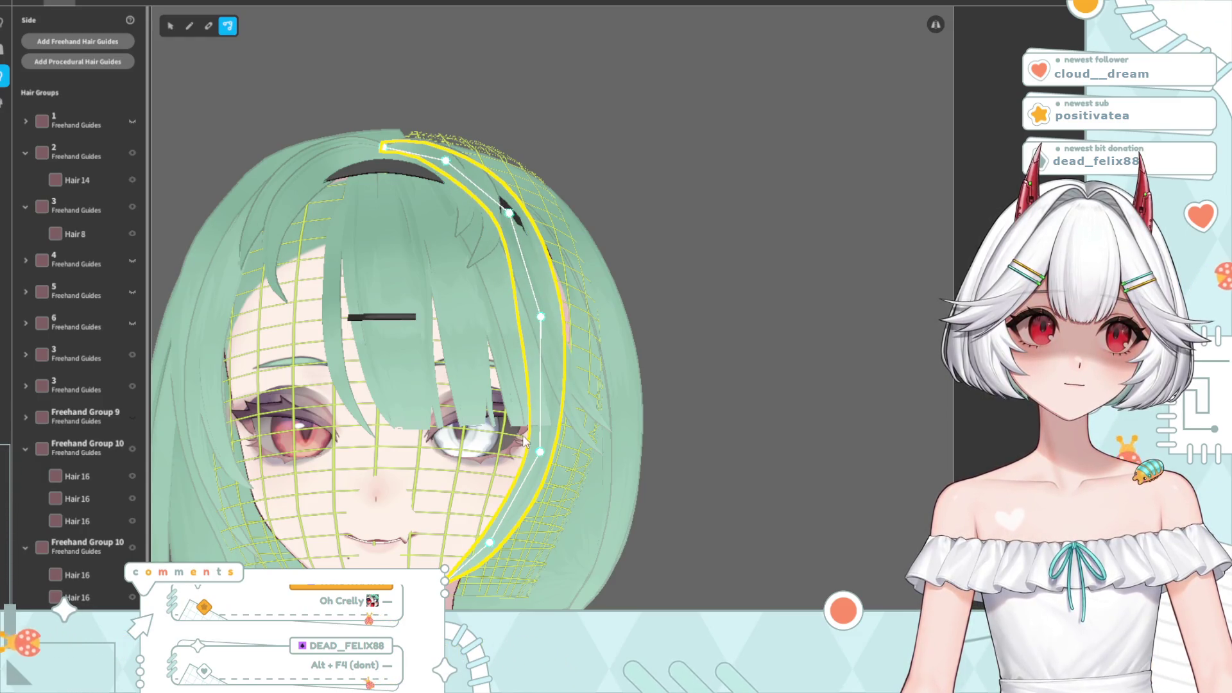
pyautogui.moveTo(543, 317); pyautogui.dragTo(554, 321)
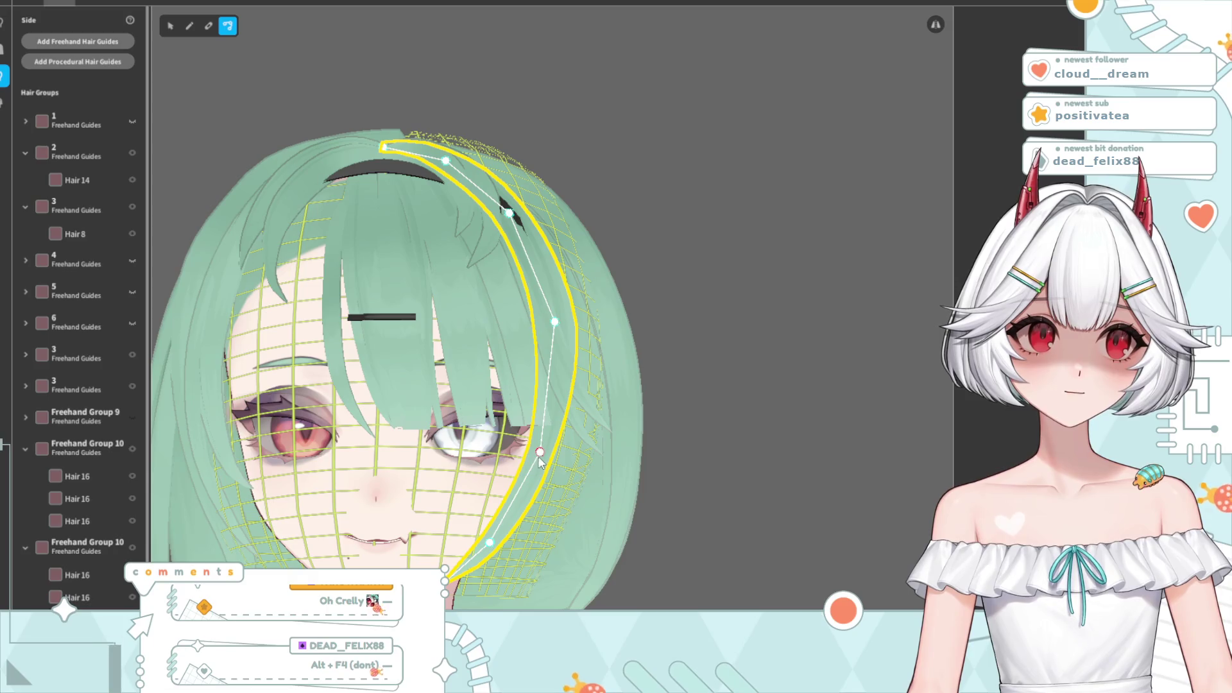
# - Taper the strand's tip toward the chin and pull its middle and eye-side points inward
pyautogui.moveTo(540, 452); pyautogui.dragTo(546, 448)
pyautogui.moveTo(489, 542); pyautogui.dragTo(506, 537)
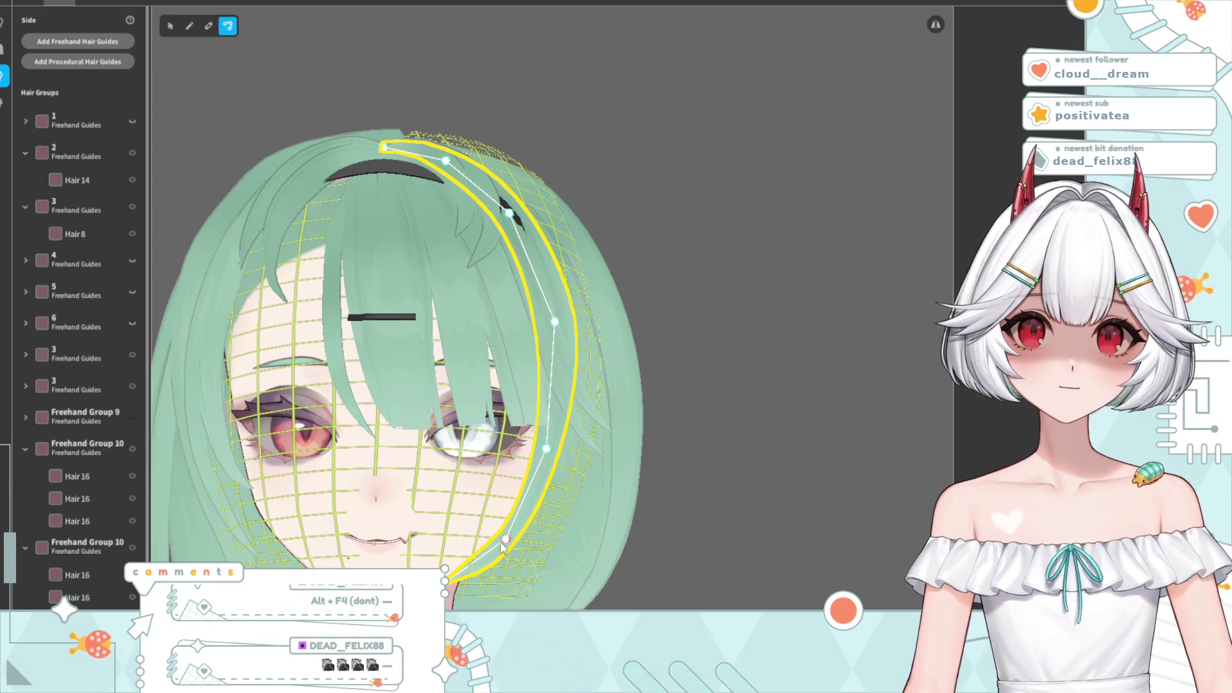
pyautogui.moveTo(449, 585); pyautogui.dragTo(489, 590)
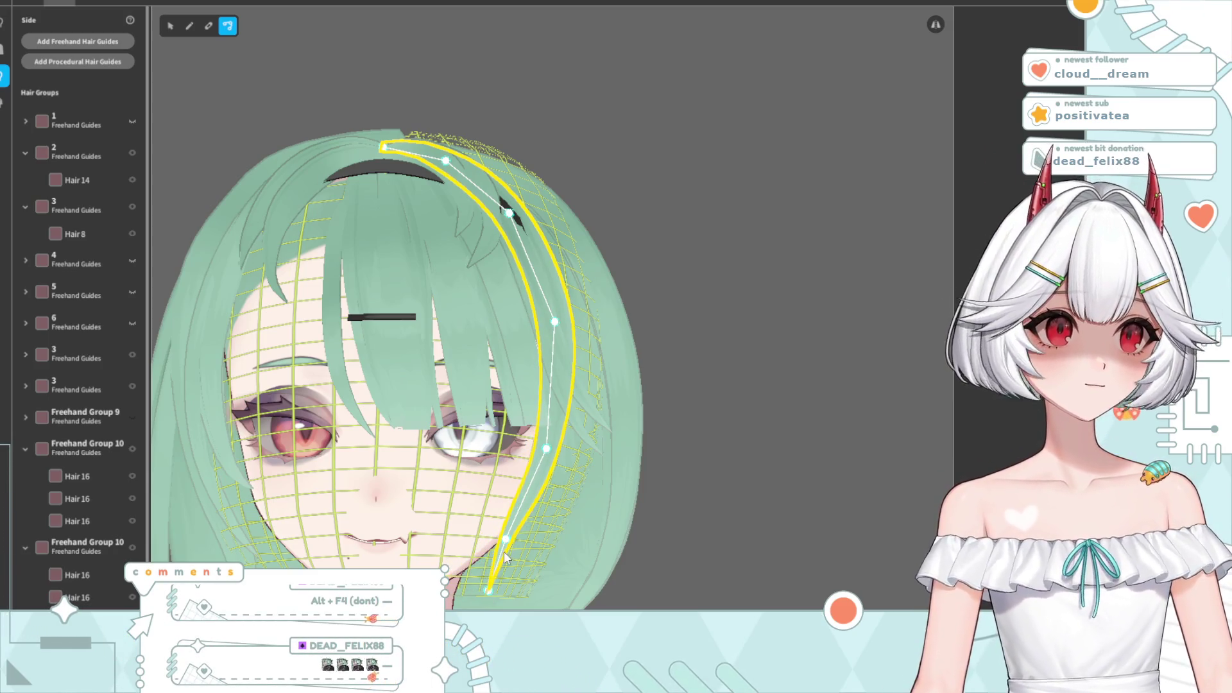
pyautogui.moveTo(524, 538); pyautogui.dragTo(526, 530)
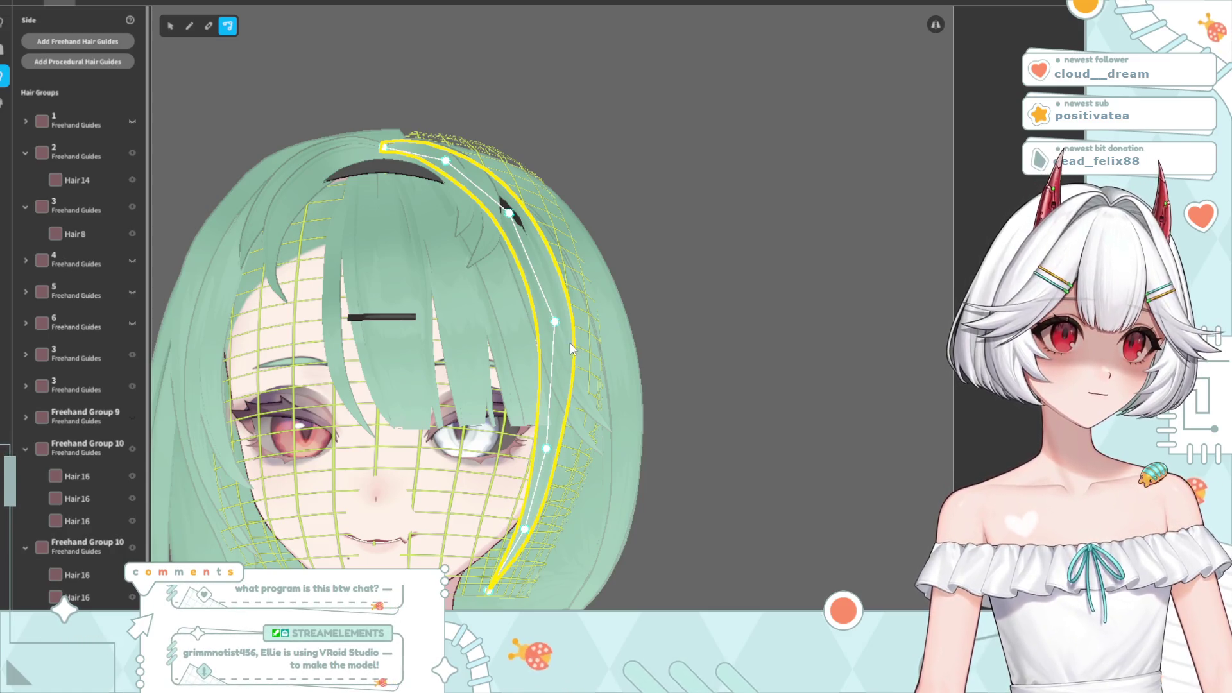
pyautogui.moveTo(556, 324); pyautogui.dragTo(545, 324)
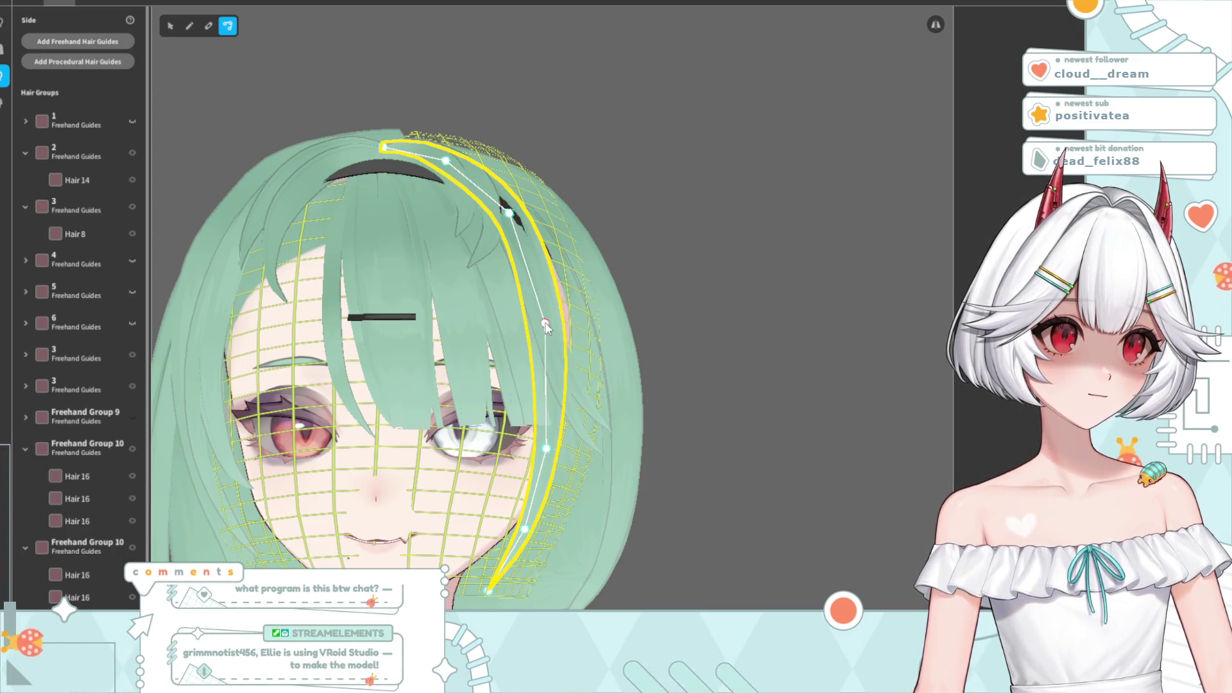
pyautogui.moveTo(547, 451); pyautogui.dragTo(538, 454)
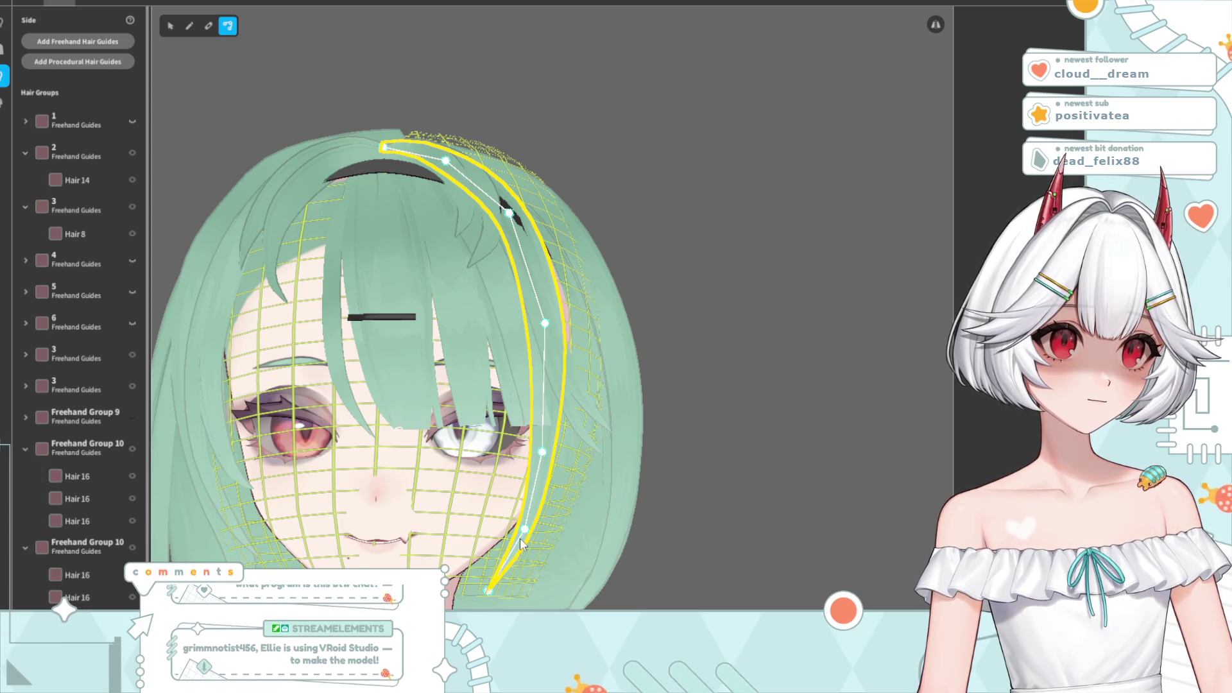
pyautogui.click(593, 453)
pyautogui.scroll(-5, 597, 449)
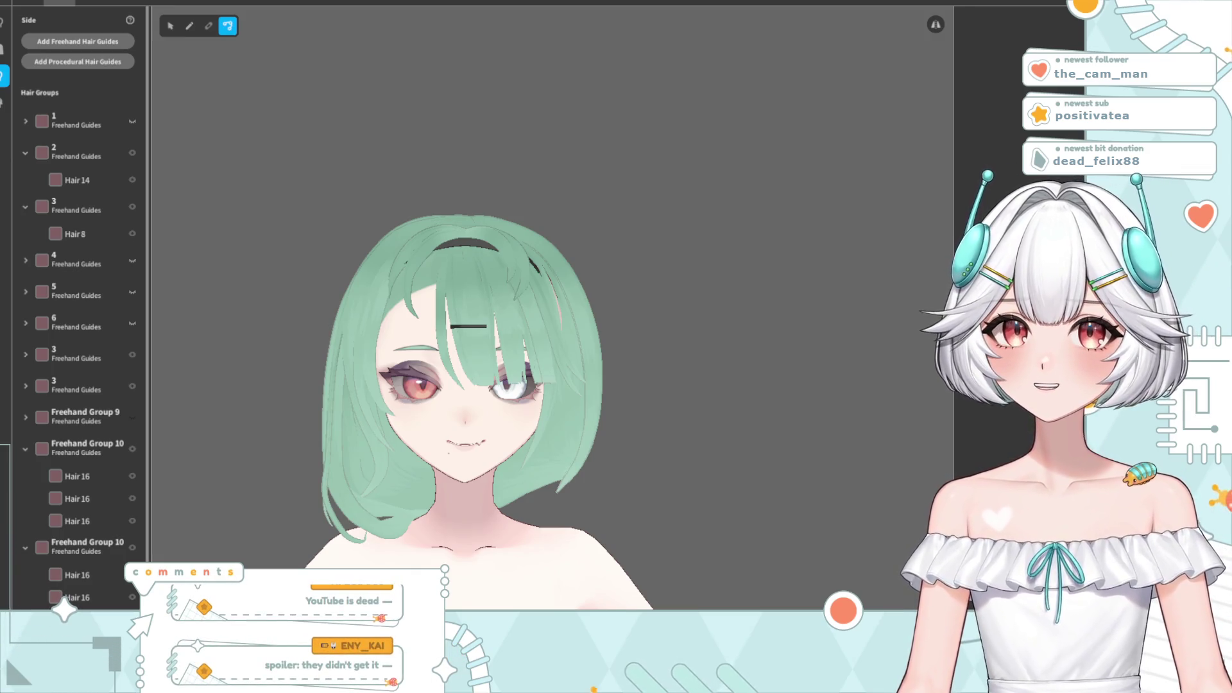
pyautogui.moveTo(538, 419); pyautogui.dragTo(551, 422, button='right')
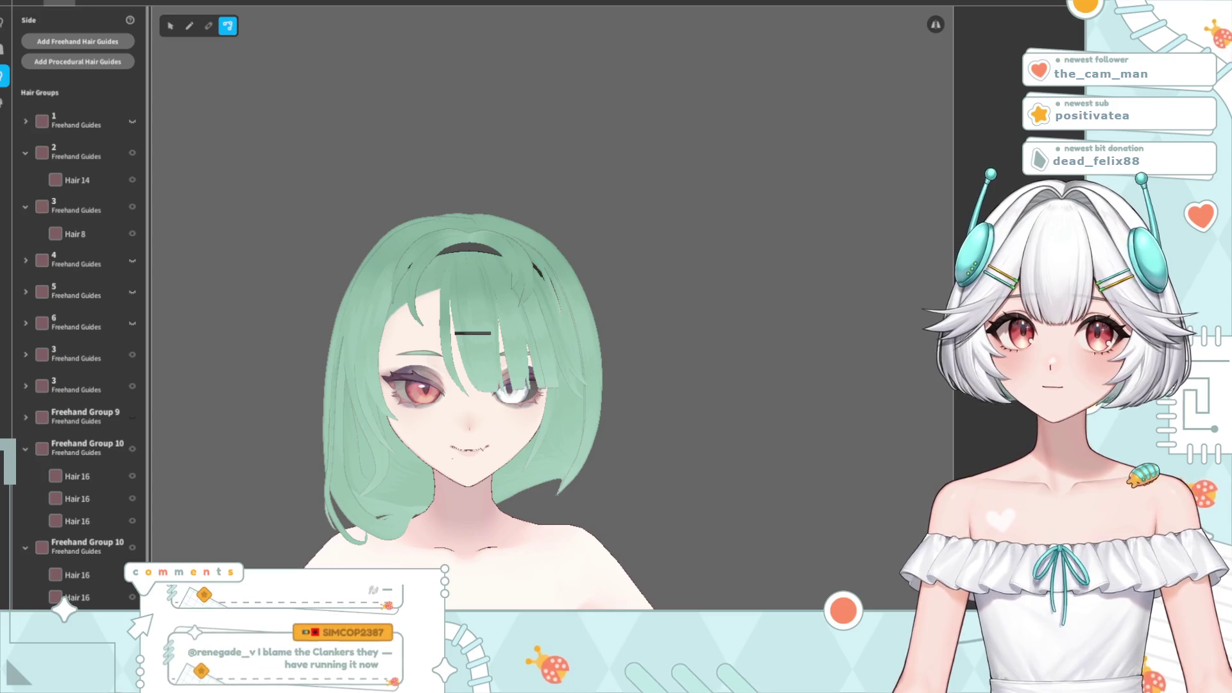
pyautogui.moveTo(597, 422)
pyautogui.mouseDown(button='right')
pyautogui.moveTo(587, 450)
pyautogui.moveTo(606, 439)
pyautogui.moveTo(506, 352)
pyautogui.moveTo(430, 249)
pyautogui.mouseUp(button='right')
pyautogui.click(483, 311)
pyautogui.scroll(5, 517, 340)
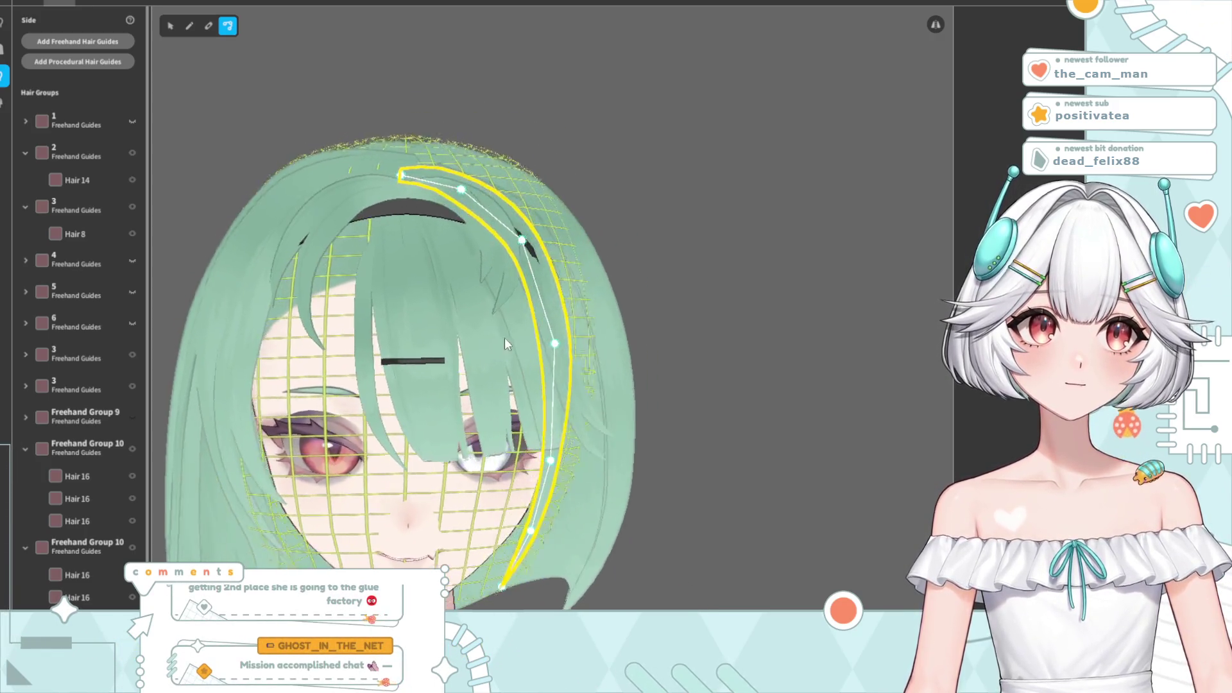
pyautogui.moveTo(508, 246); pyautogui.dragTo(448, 278, button='right')
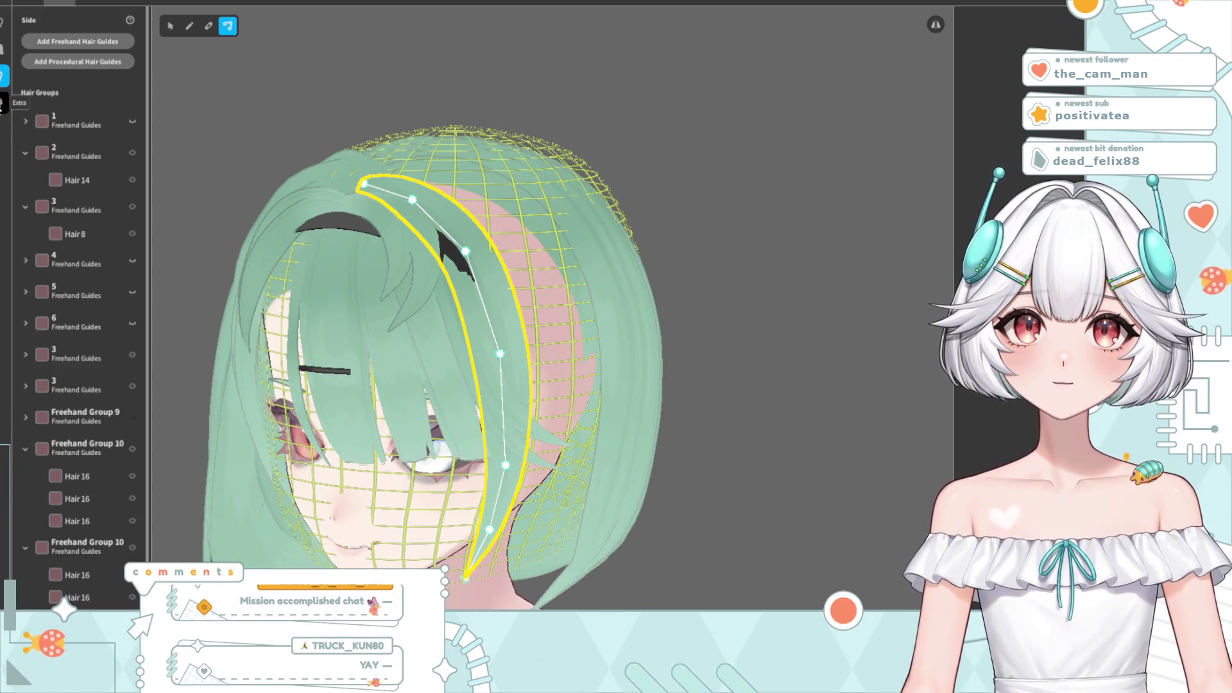
pyautogui.scroll(-1, 62, 398)
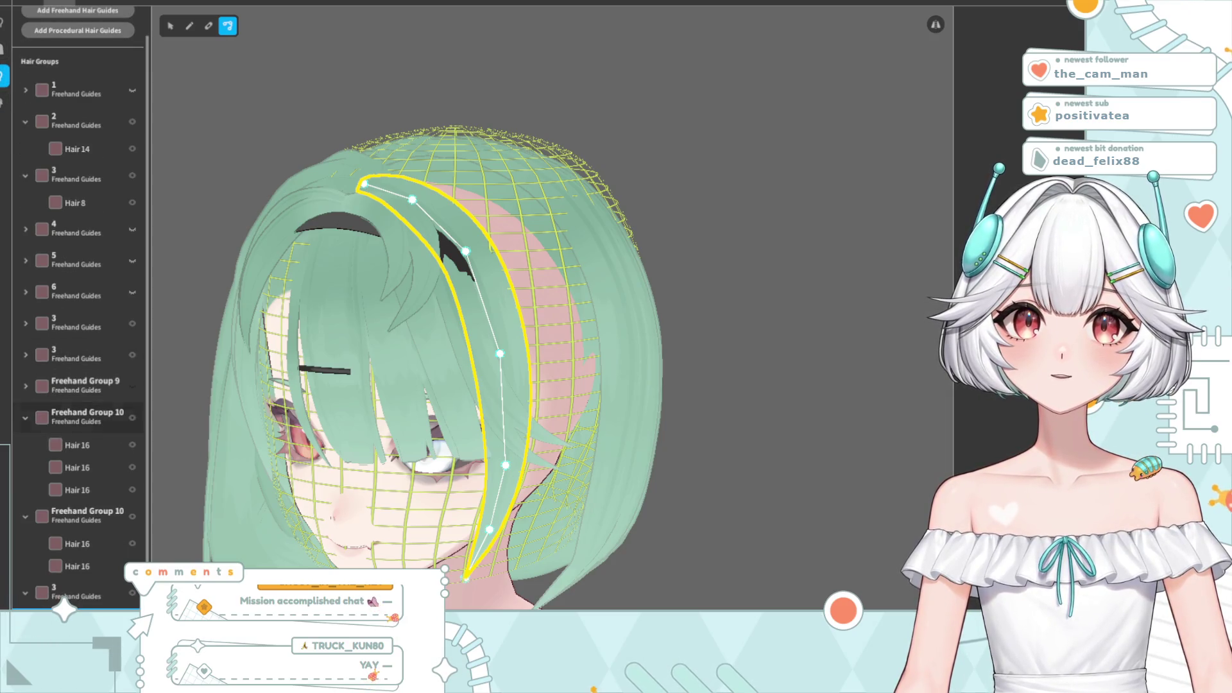
# - Check the extra and side hair groups, toggling visibility and selecting each group named 3
pyautogui.click(4, 101)
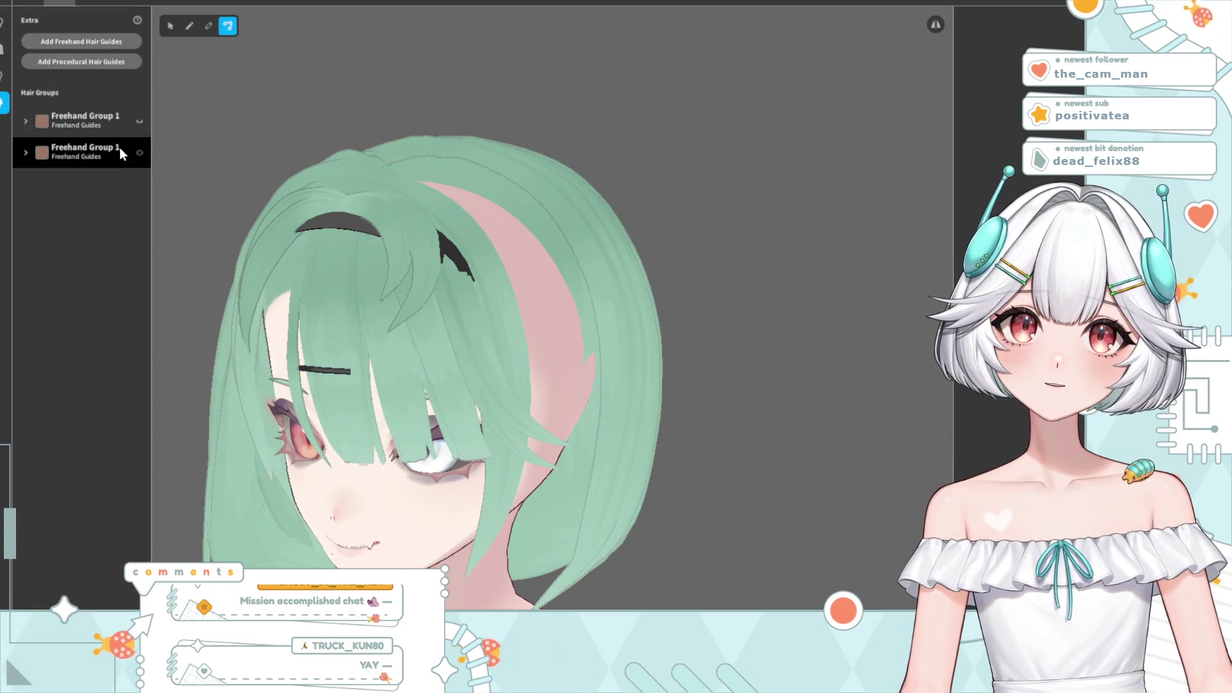
pyautogui.click(139, 153)
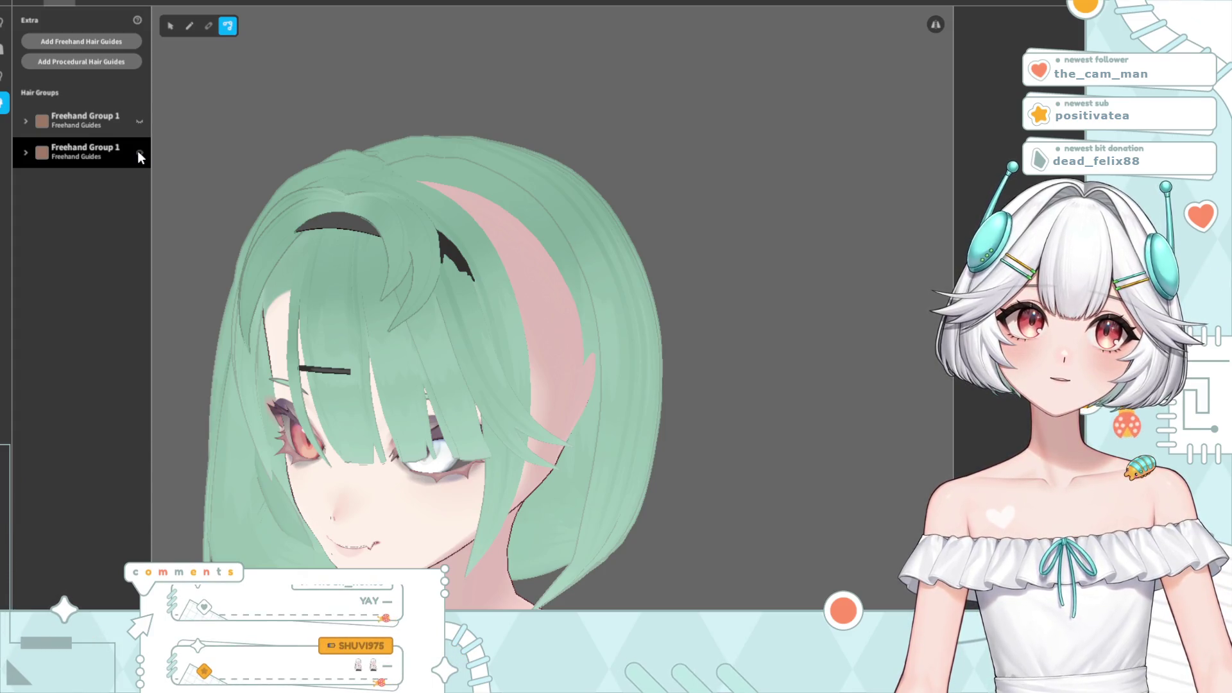
pyautogui.click(4, 76)
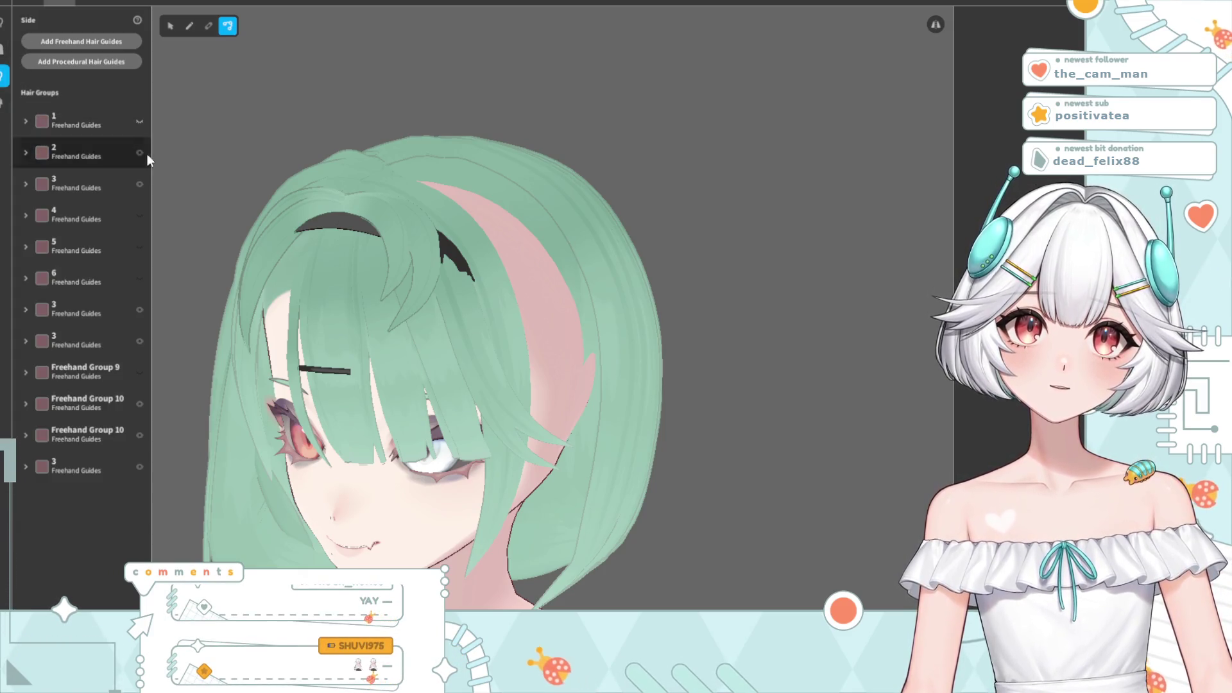
pyautogui.click(140, 437)
pyautogui.click(139, 436)
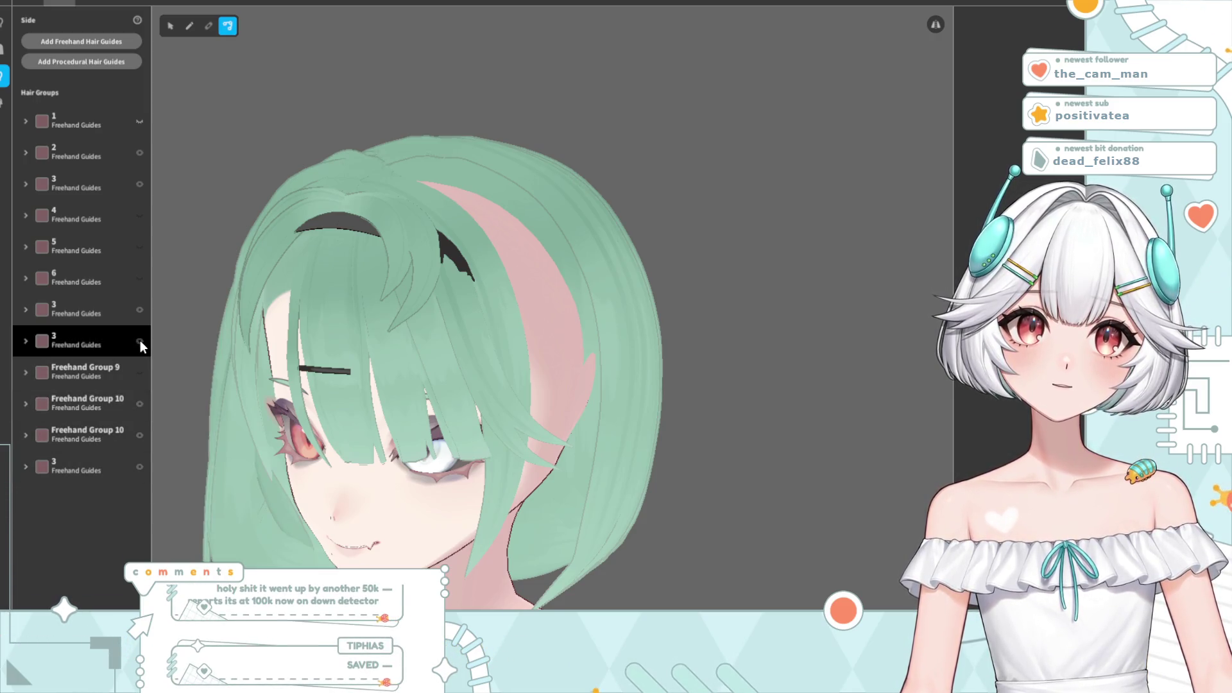
pyautogui.click(142, 310)
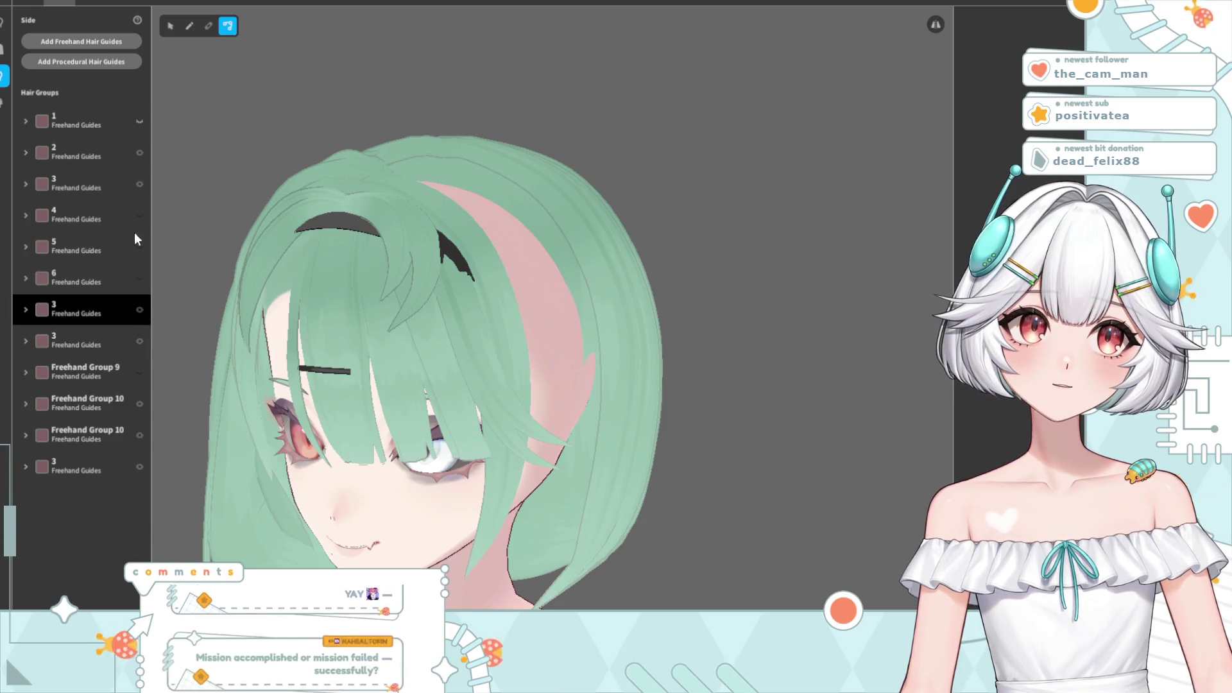
pyautogui.click(137, 184)
pyautogui.click(141, 467)
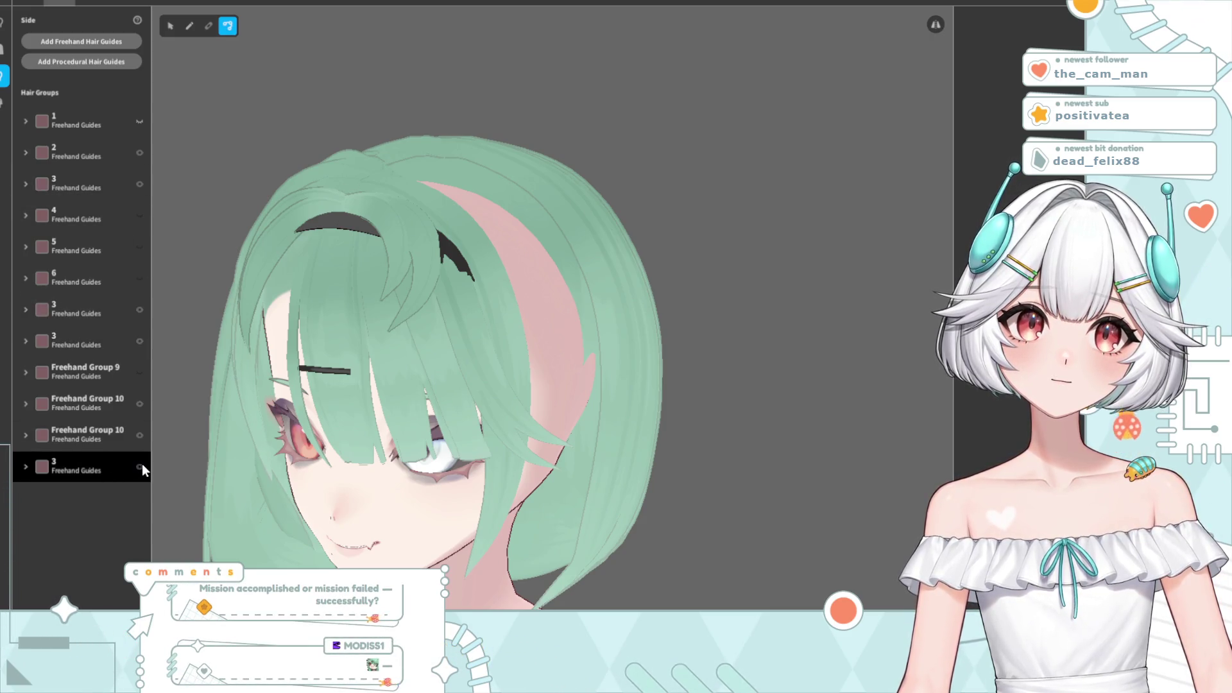
# - Toggle hair group 1's visibility in the back groups, then switch to the front groups
pyautogui.click(4, 48)
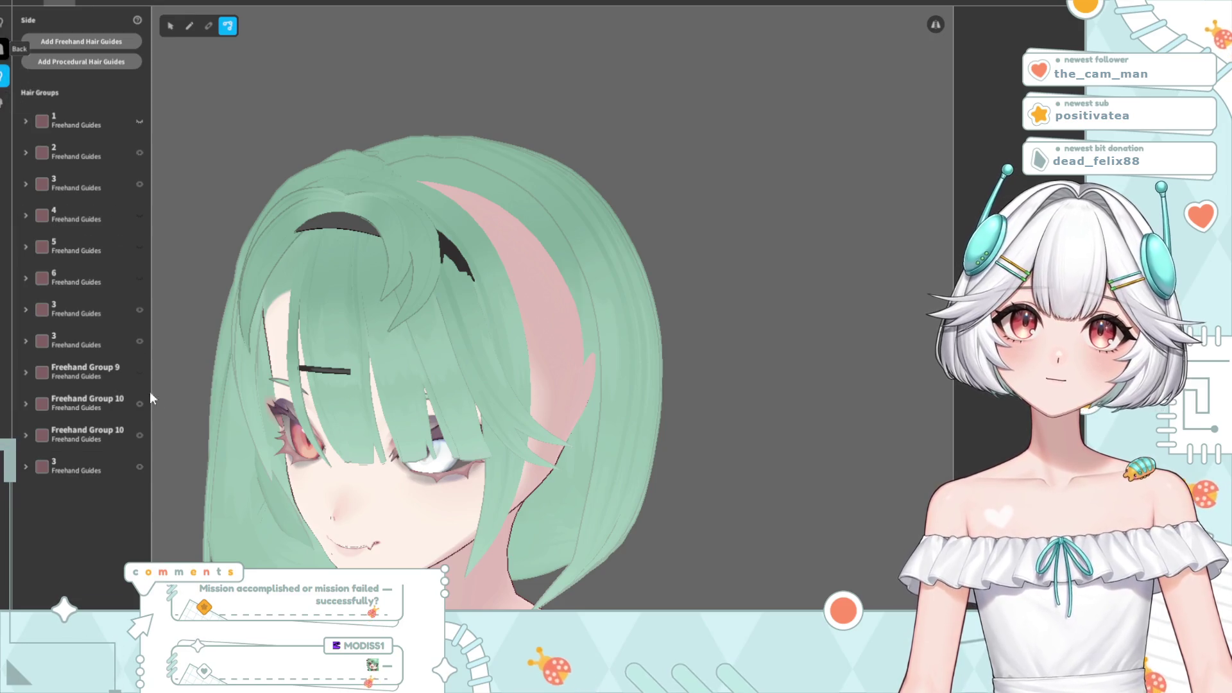
pyautogui.click(139, 122)
pyautogui.click(140, 121)
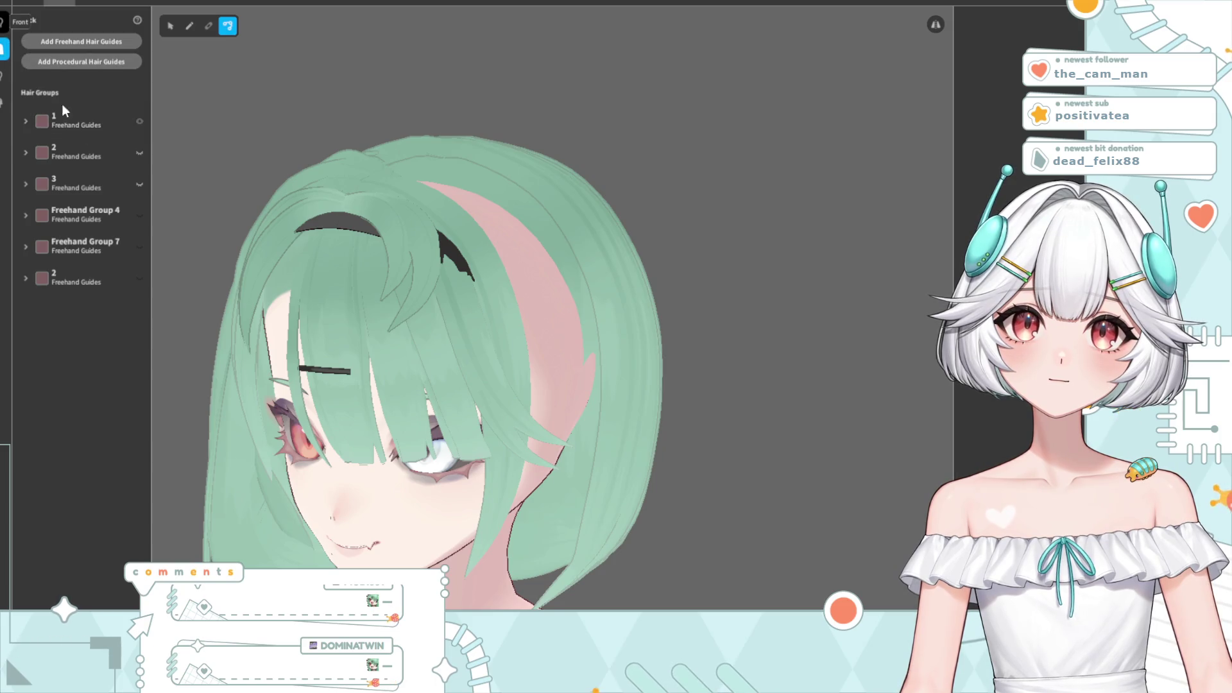
pyautogui.click(4, 21)
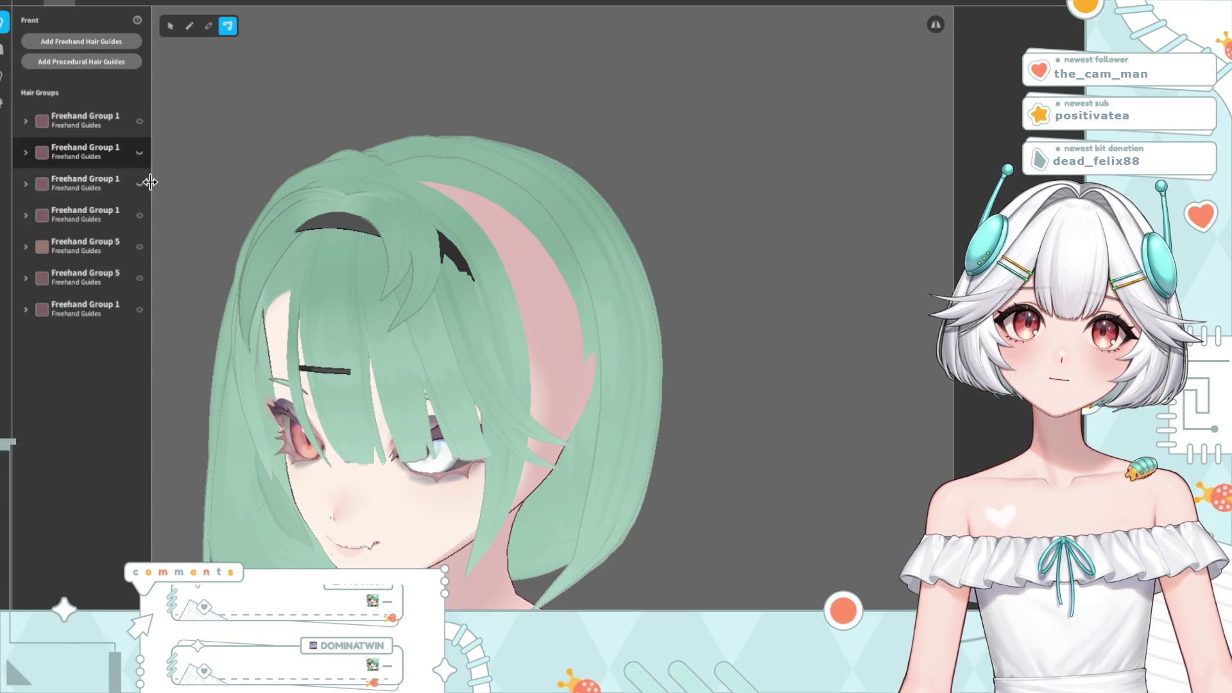
# - Rotate the headband-shaped Freehand Group 5 guides inward with the Selection gizmo
pyautogui.click(140, 283)
pyautogui.rightClick(140, 283)
pyautogui.click(140, 277)
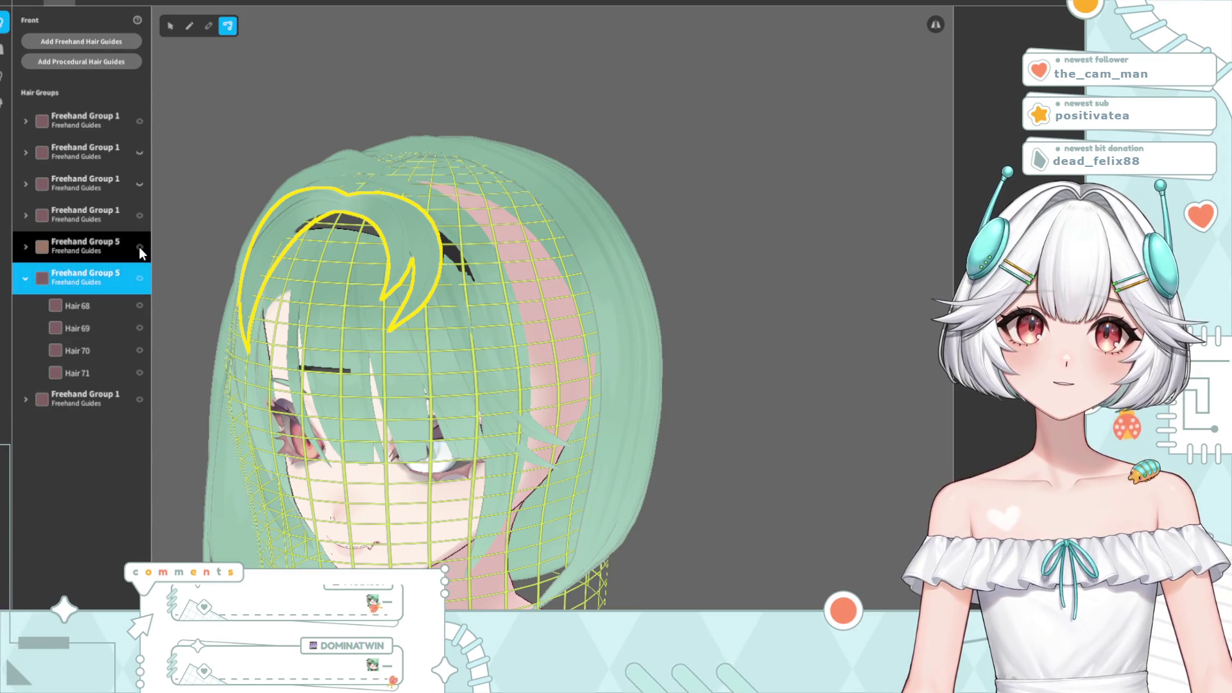
pyautogui.click(108, 249)
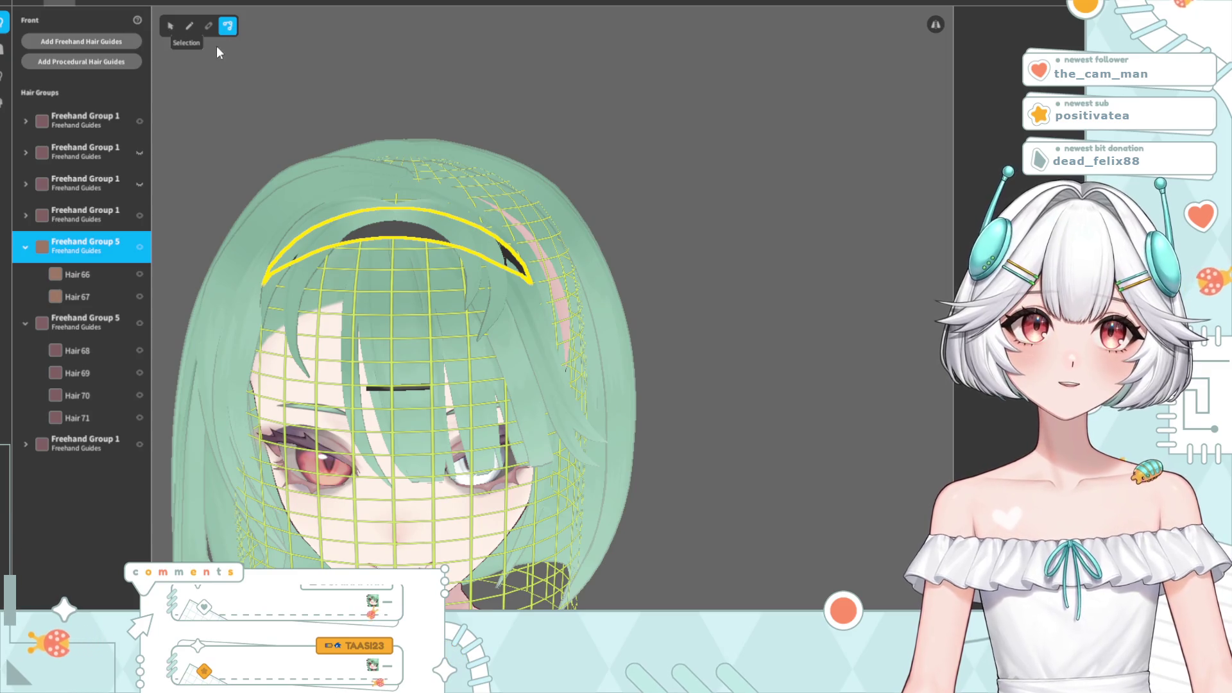
pyautogui.click(170, 26)
pyautogui.moveTo(300, 151); pyautogui.dragTo(306, 145)
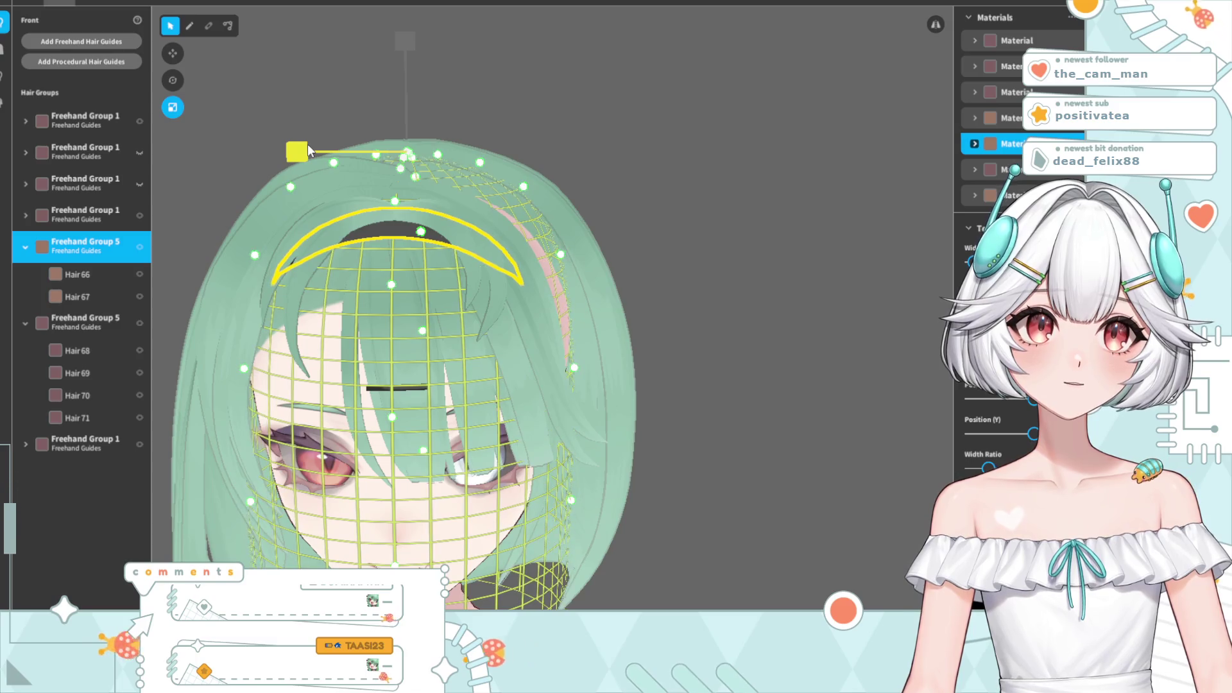
pyautogui.click(581, 201)
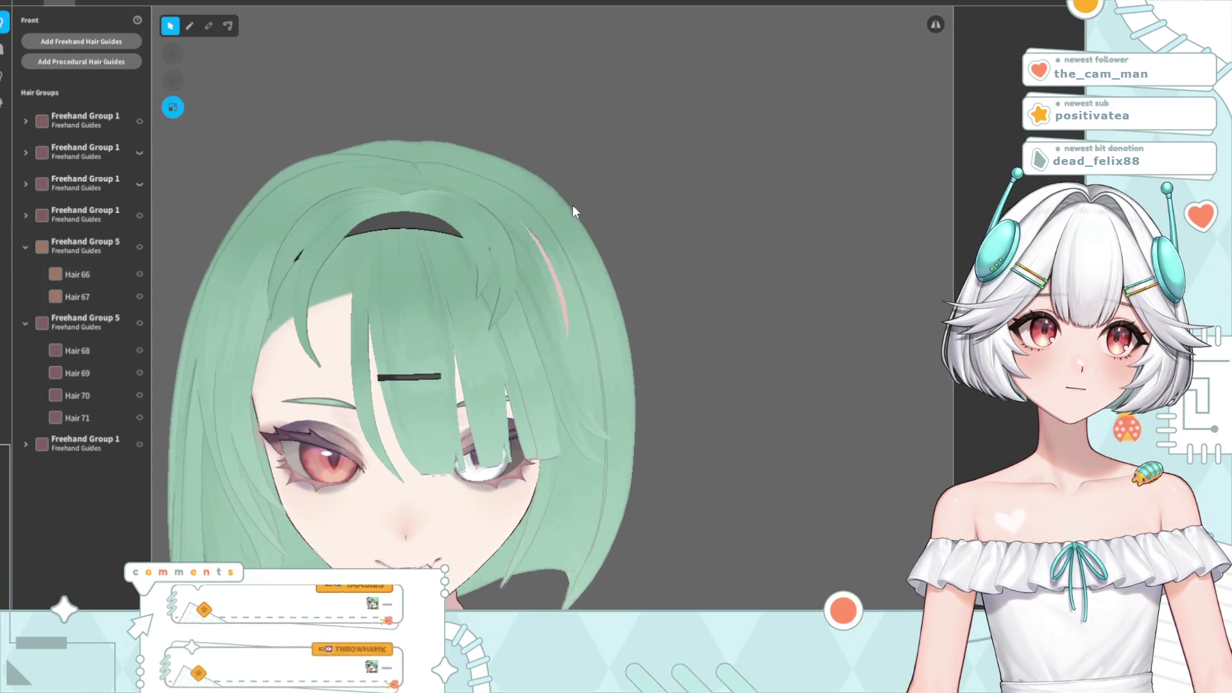
# - Orbit and zoom around the head to inspect the rotated hair, then start closing the editor
pyautogui.scroll(-5, 551, 309)
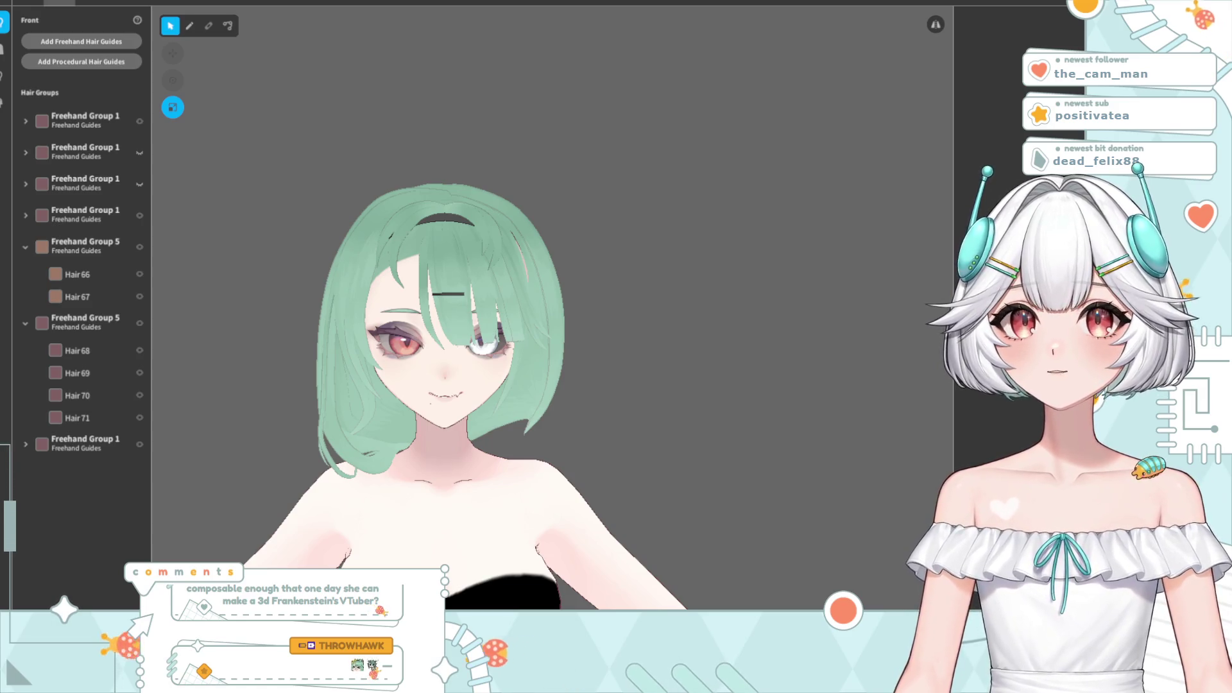
pyautogui.moveTo(564, 303); pyautogui.dragTo(476, 394)
pyautogui.scroll(3, 449, 393)
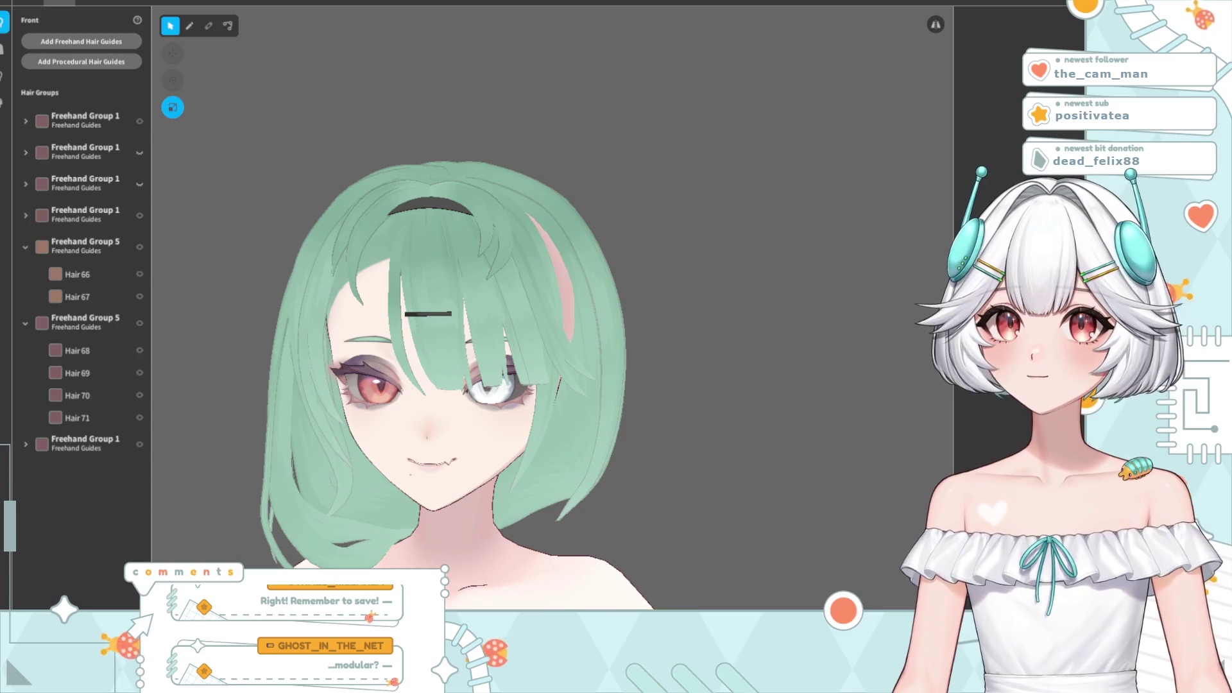
pyautogui.moveTo(354, 534)
pyautogui.mouseDown(button='right')
pyautogui.moveTo(363, 544)
pyautogui.moveTo(355, 536)
pyautogui.mouseUp(button='right')
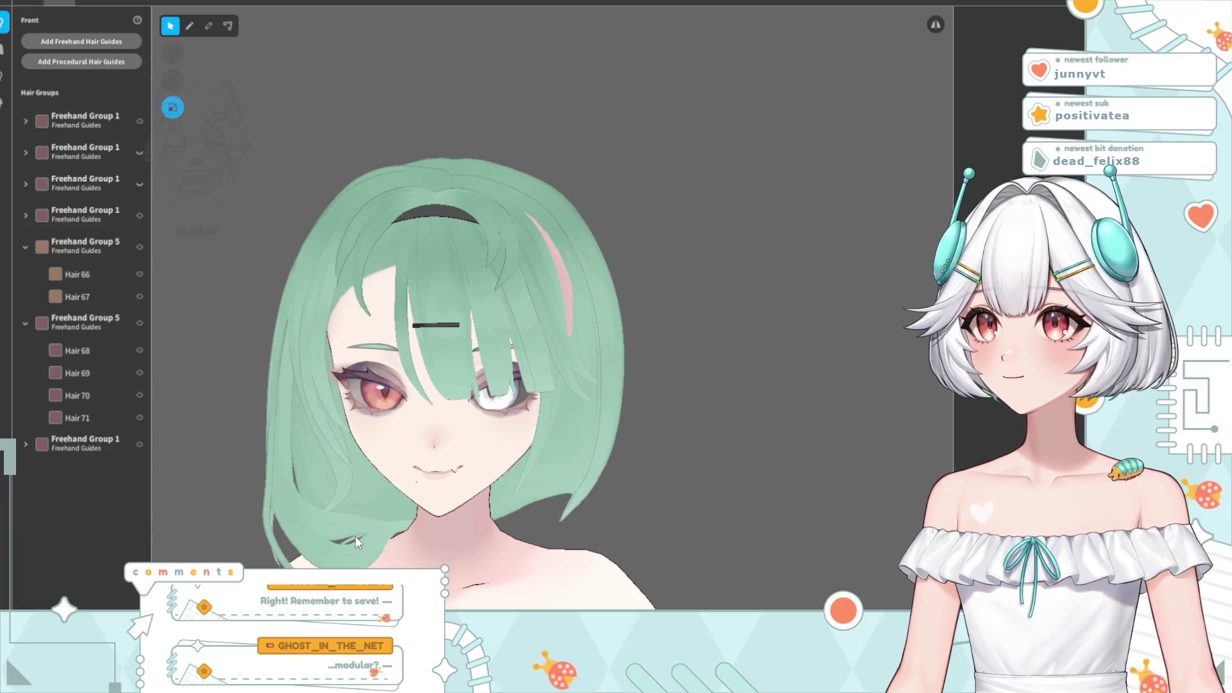
pyautogui.moveTo(420, 505)
pyautogui.mouseDown(button='right')
pyautogui.moveTo(438, 518)
pyautogui.moveTo(423, 512)
pyautogui.mouseUp(button='right')
pyautogui.scroll(3, 503, 379)
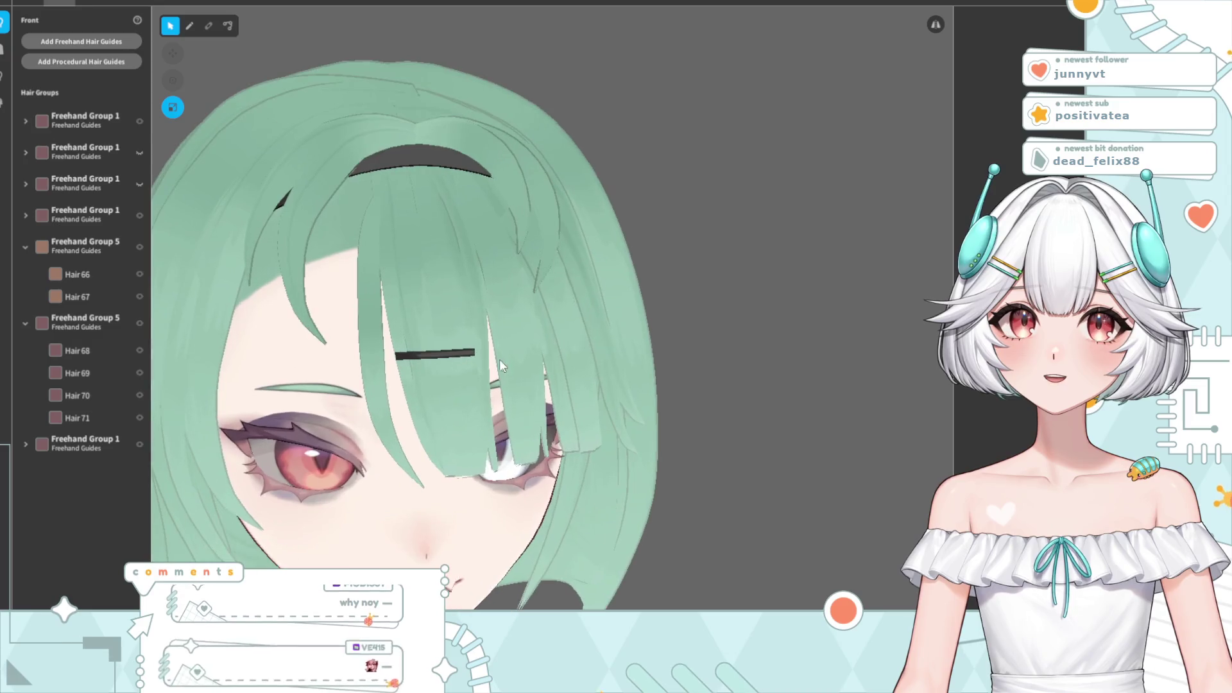
pyautogui.moveTo(506, 338)
pyautogui.mouseDown(button='right')
pyautogui.moveTo(552, 351)
pyautogui.moveTo(517, 345)
pyautogui.moveTo(439, 396)
pyautogui.moveTo(447, 414)
pyautogui.moveTo(538, 349)
pyautogui.mouseUp(button='right')
pyautogui.scroll(-3, 538, 350)
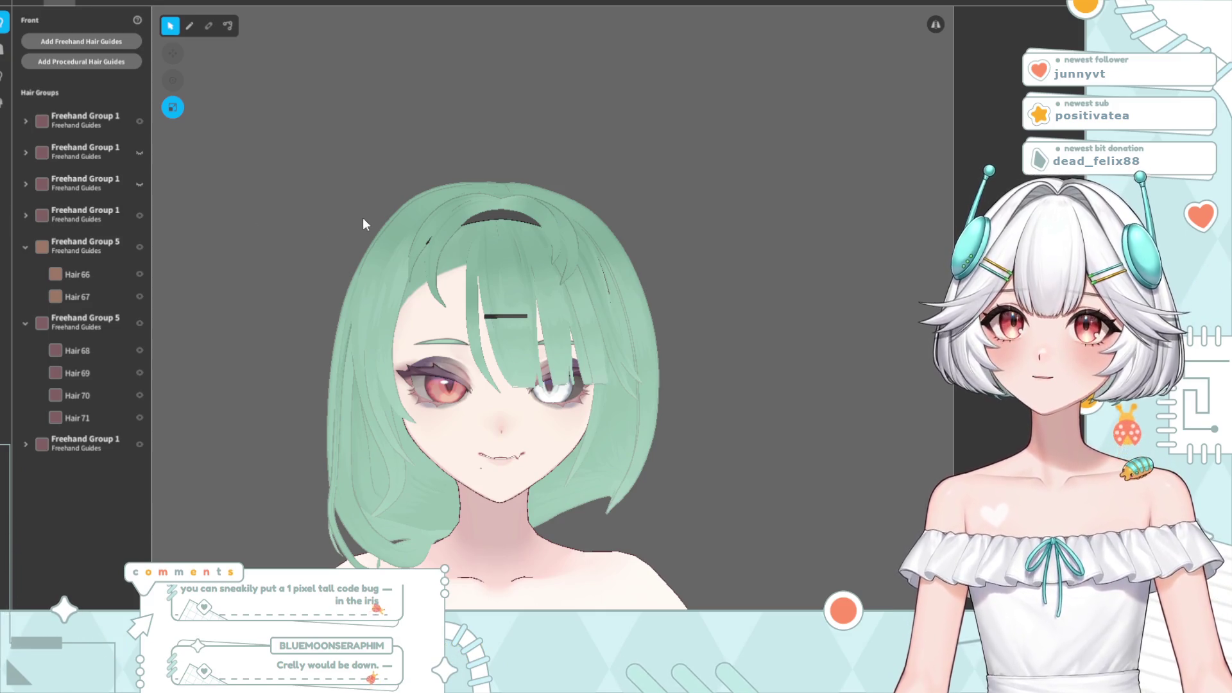
pyautogui.scroll(3, 545, 394)
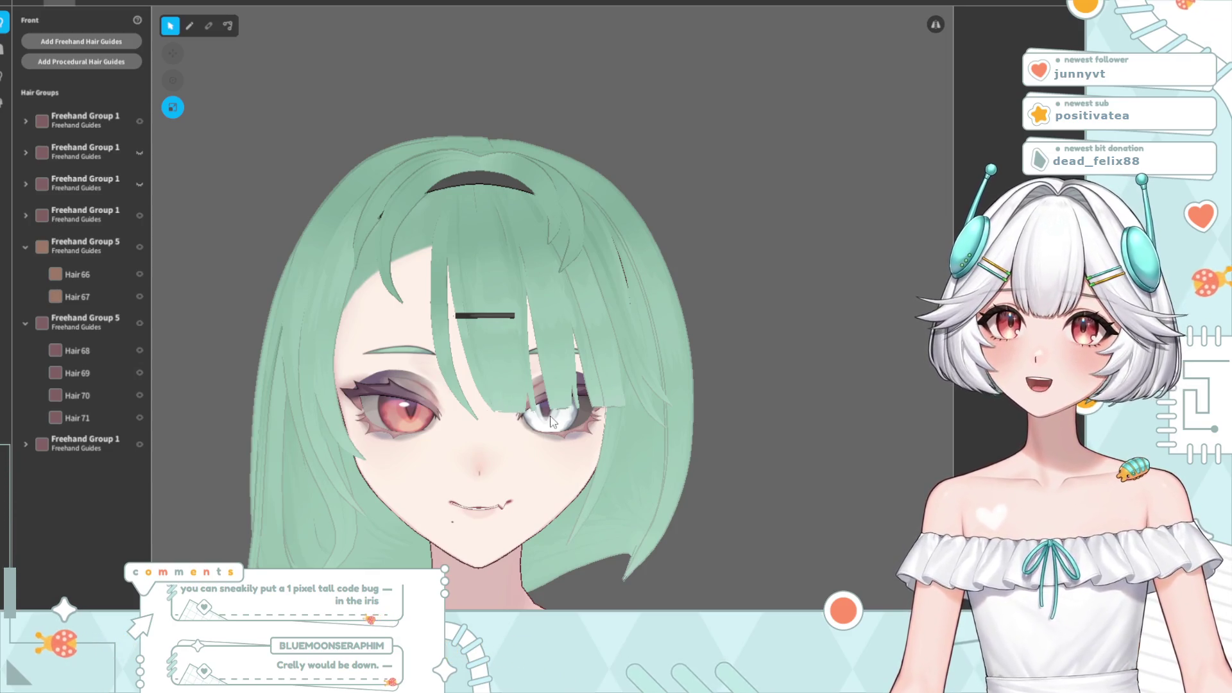
pyautogui.scroll(1, 550, 416)
pyautogui.scroll(1, 539, 408)
pyautogui.scroll(1, 523, 397)
pyautogui.scroll(1, 503, 384)
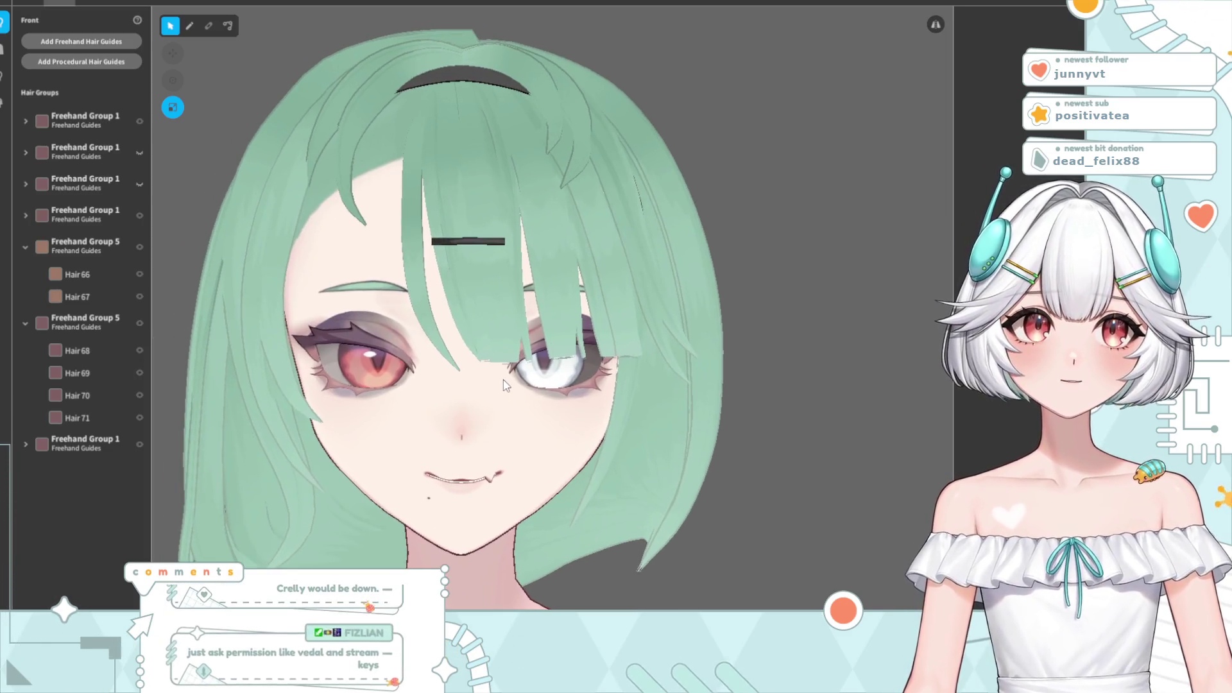
pyautogui.press('Escape')
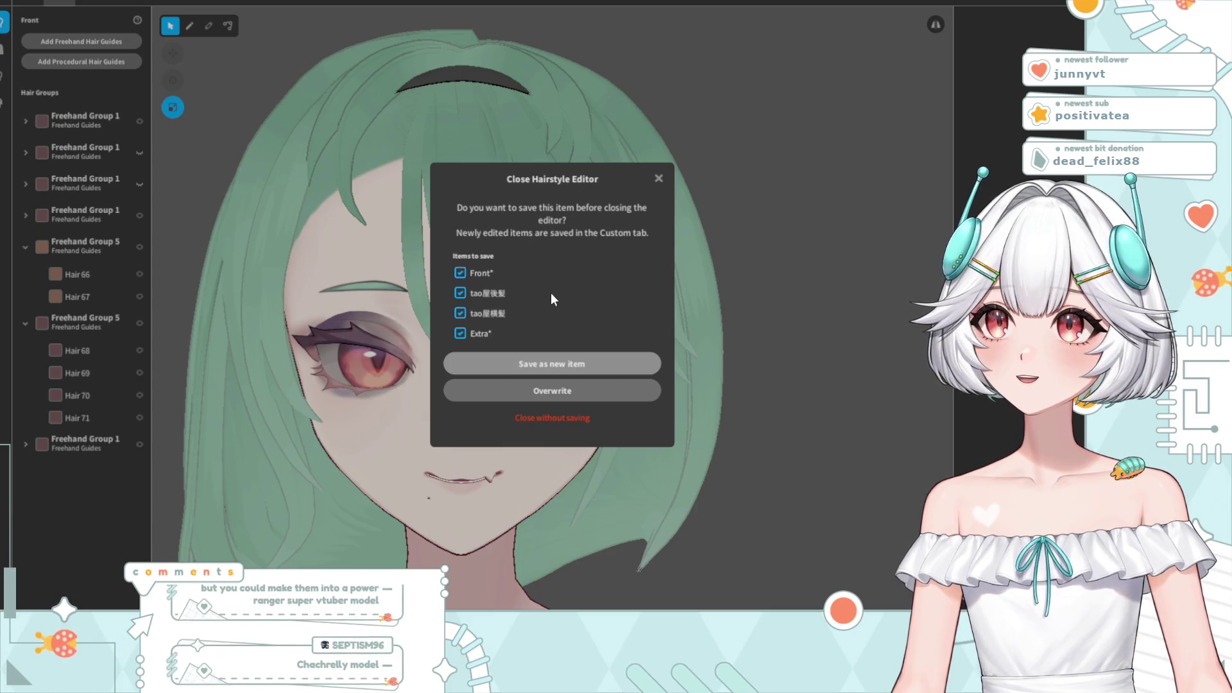
# - Confirm the save prompt to close the Hairstyle Editor and return to the green front hair items
pyautogui.press('Return')
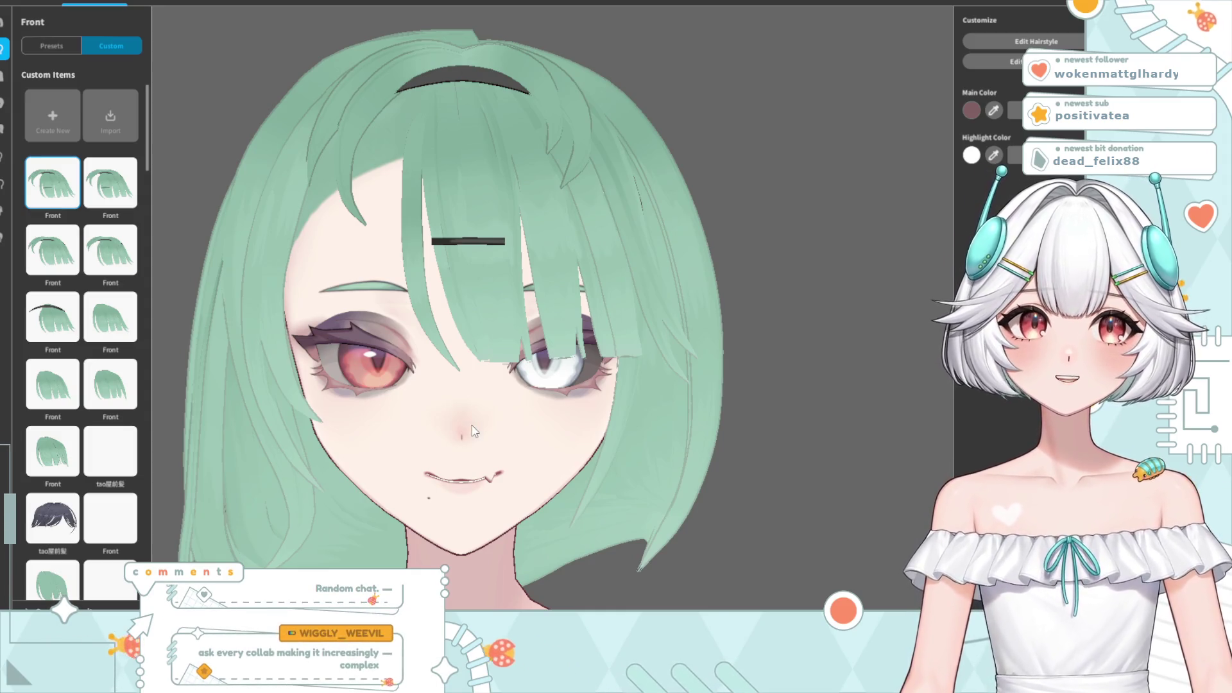
pyautogui.scroll(-3, 478, 417)
pyautogui.scroll(-3, 499, 385)
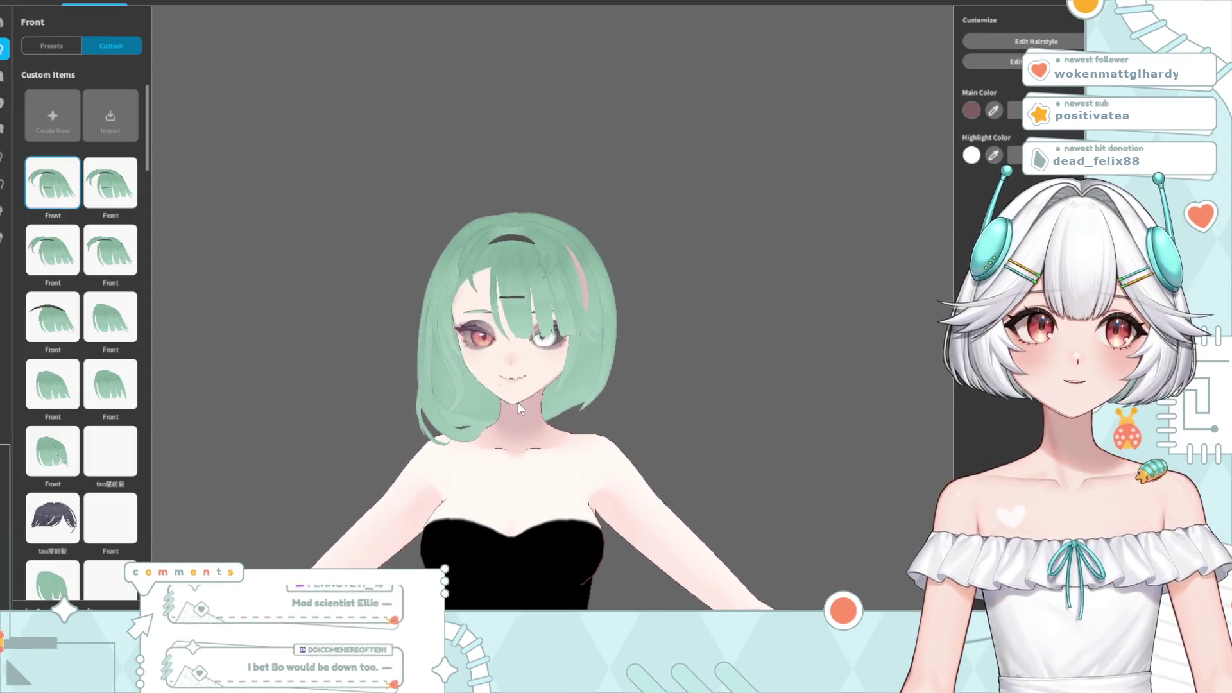
pyautogui.scroll(3, 519, 406)
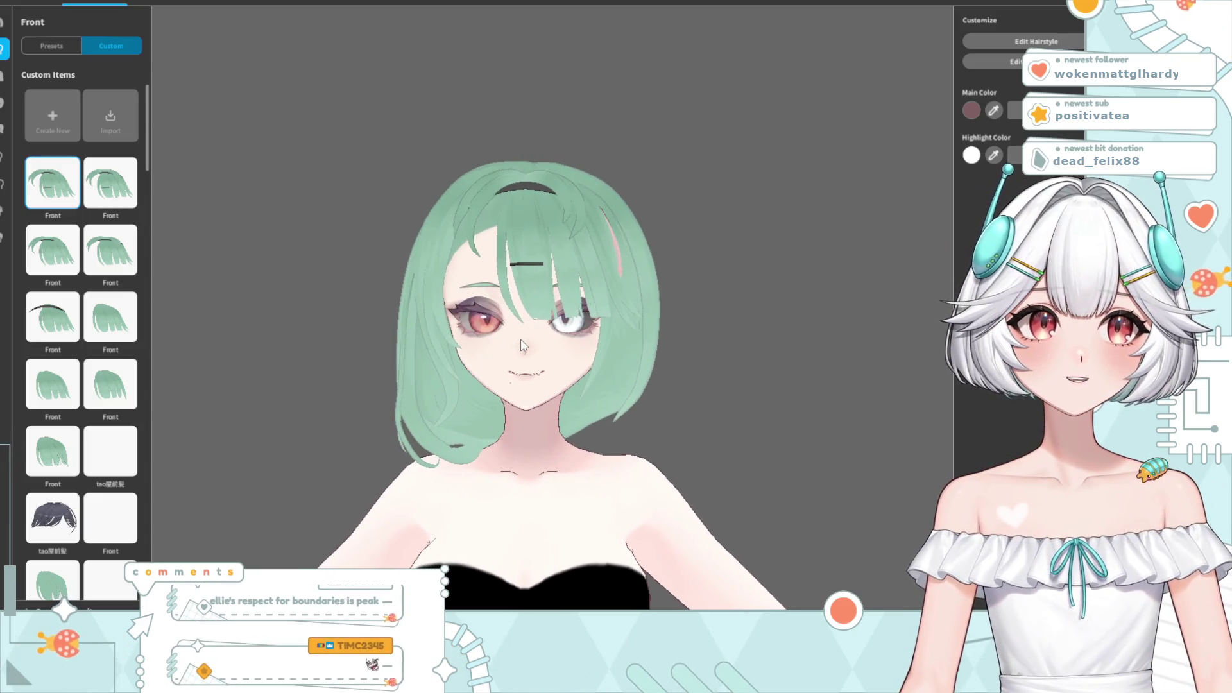
pyautogui.scroll(-2, 543, 367)
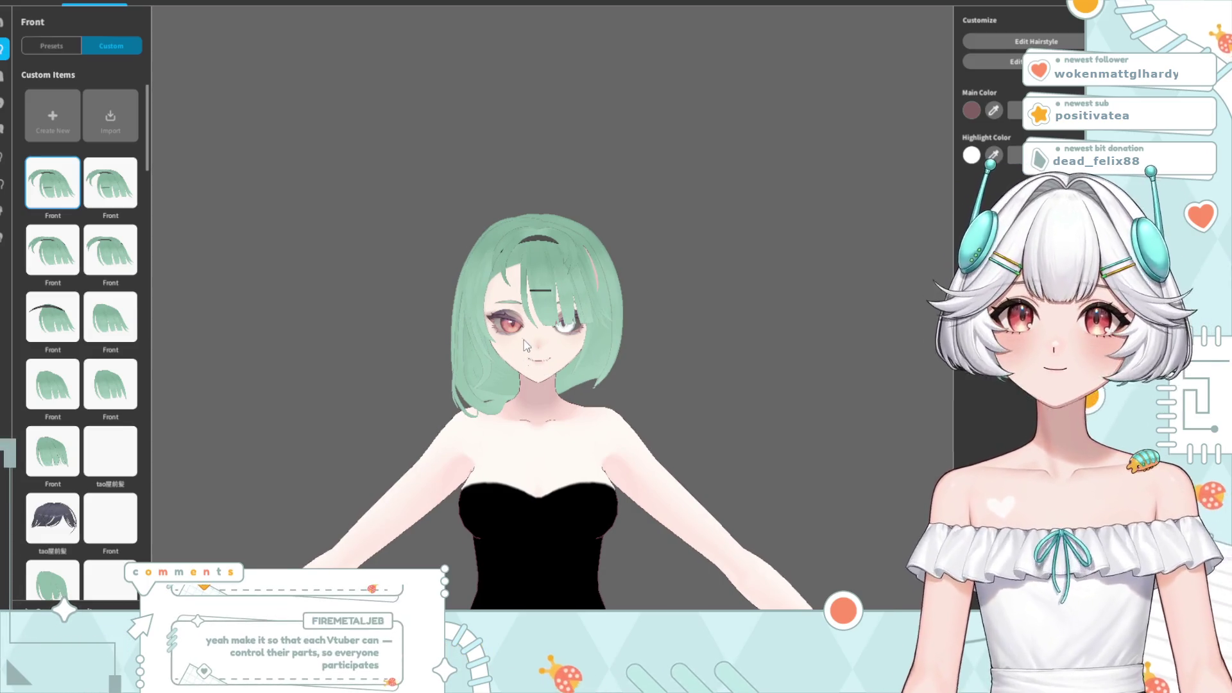
pyautogui.scroll(3, 530, 375)
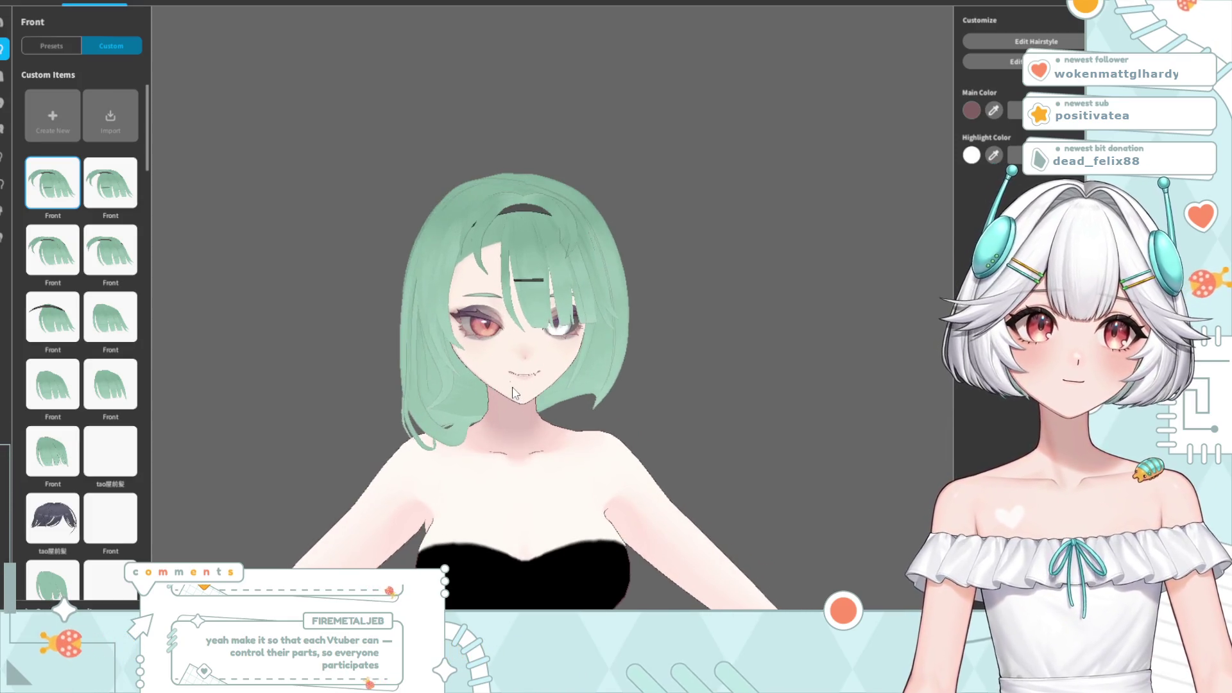
pyautogui.moveTo(498, 396); pyautogui.dragTo(684, 393, button='right')
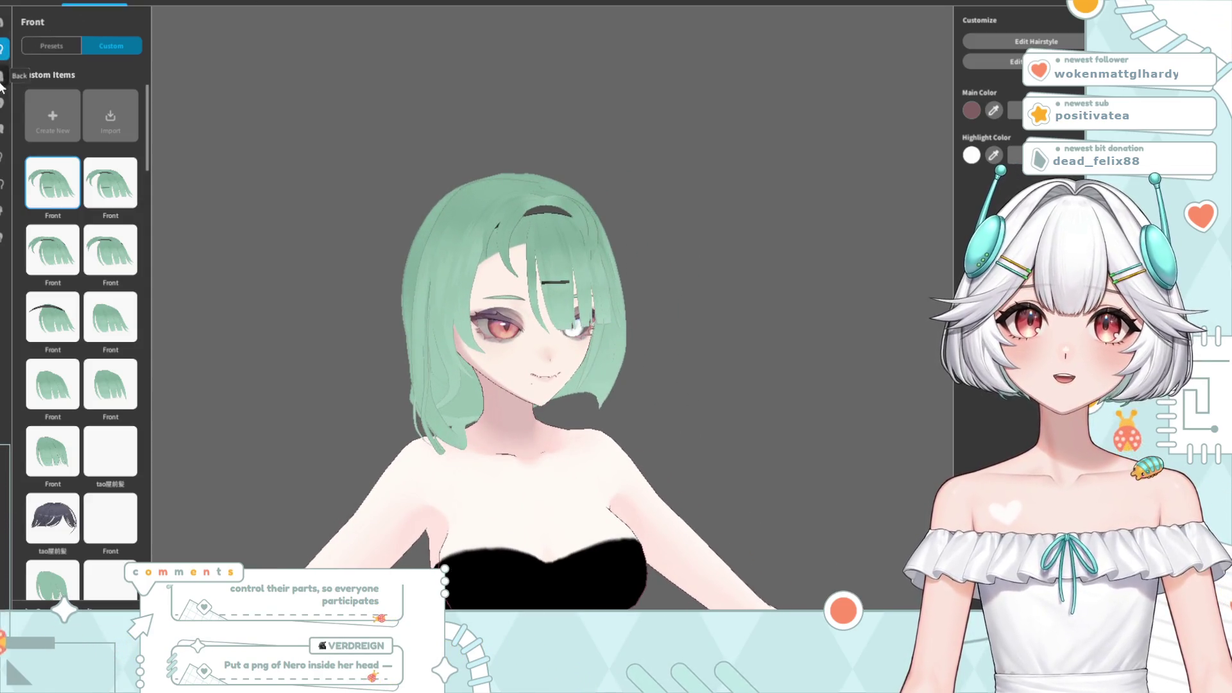
# - Reopen the Front custom hair for editing, recentre the model frontally, and bring up the close prompt
pyautogui.doubleClick(130, 510)
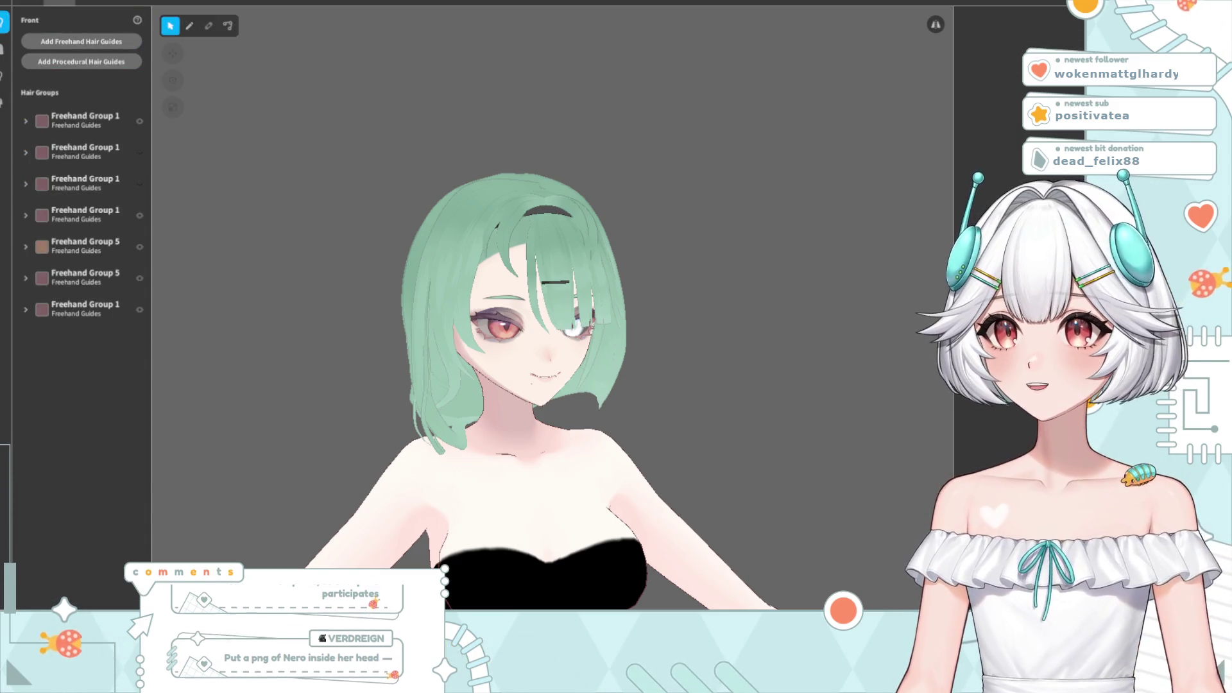
pyautogui.moveTo(552, 262); pyautogui.dragTo(525, 231, button='middle')
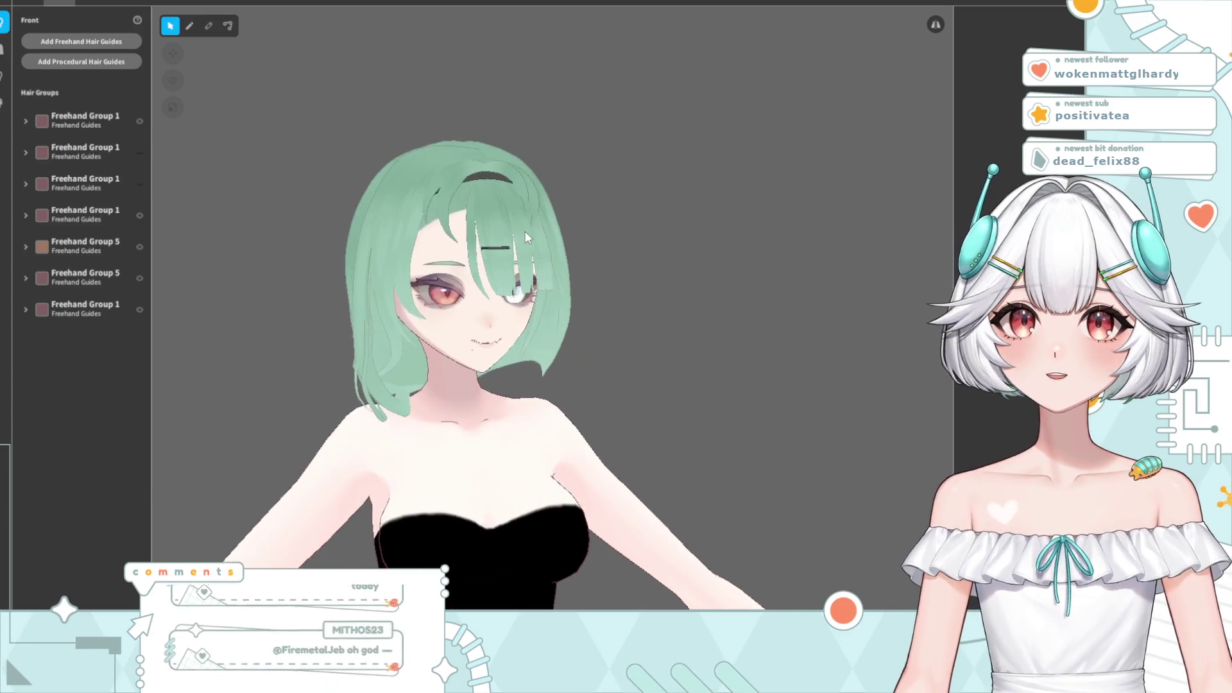
pyautogui.moveTo(417, 322); pyautogui.dragTo(401, 327, button='right')
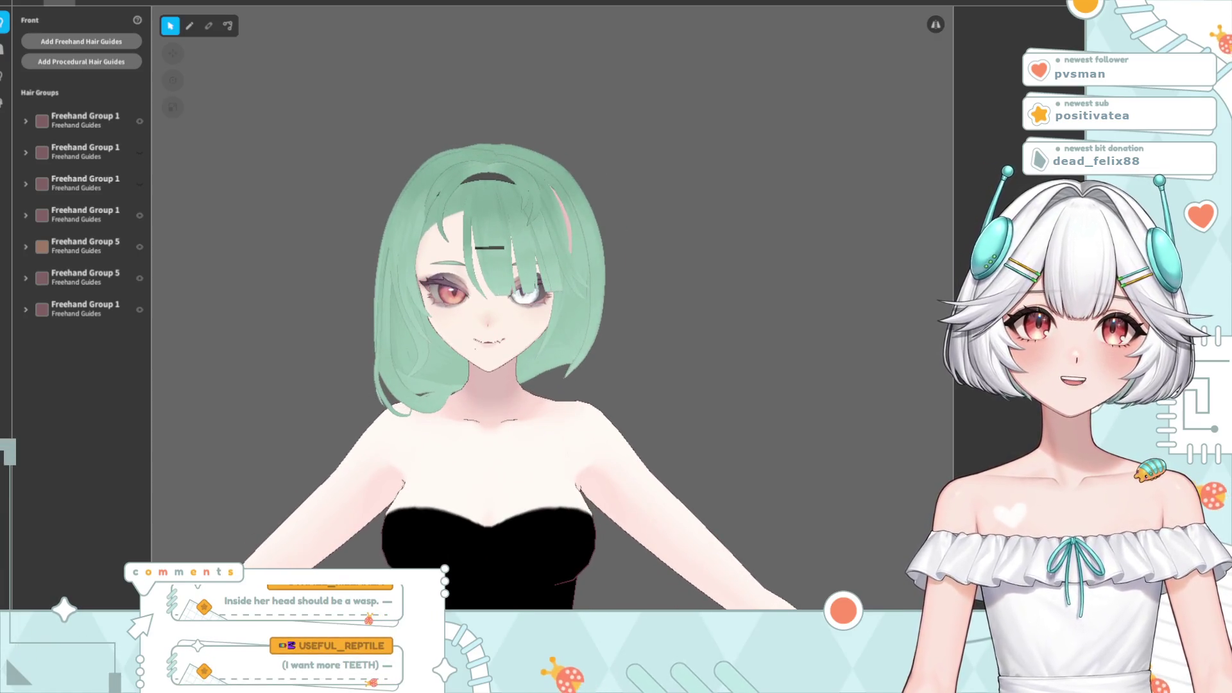
pyautogui.press('Escape')
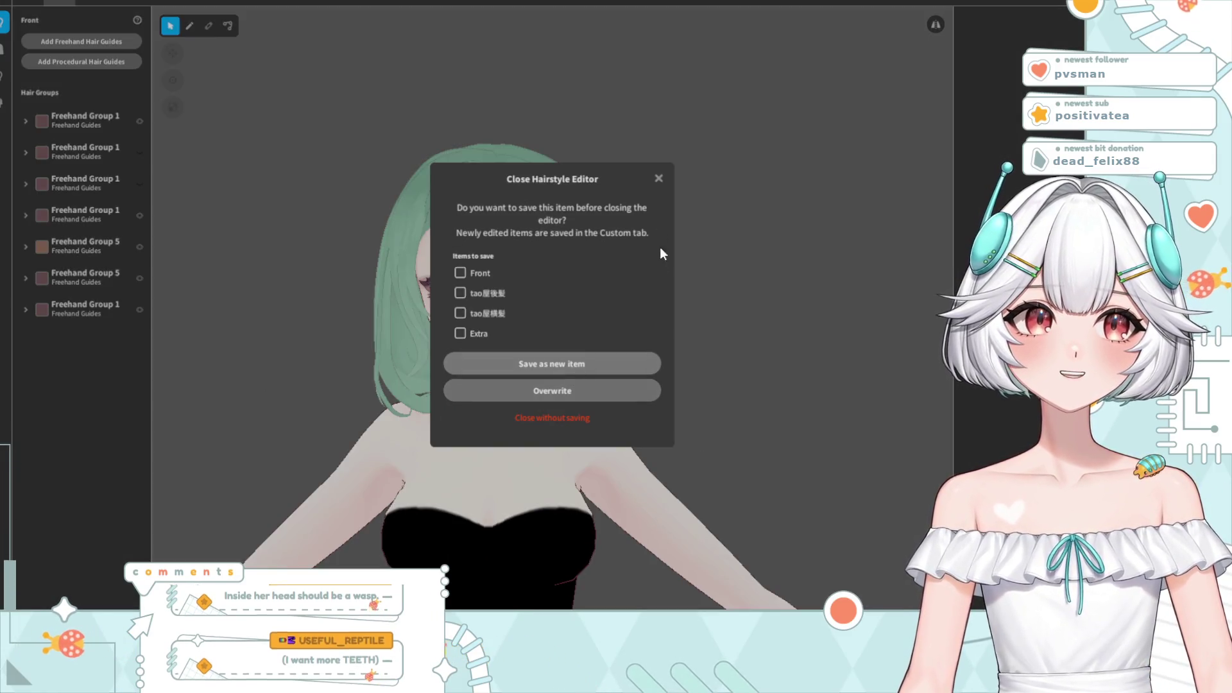
# - Leave the hairstyle editor without saving changes and zoom the view on the green-haired model
pyautogui.click(658, 179)
pyautogui.click(5, 2)
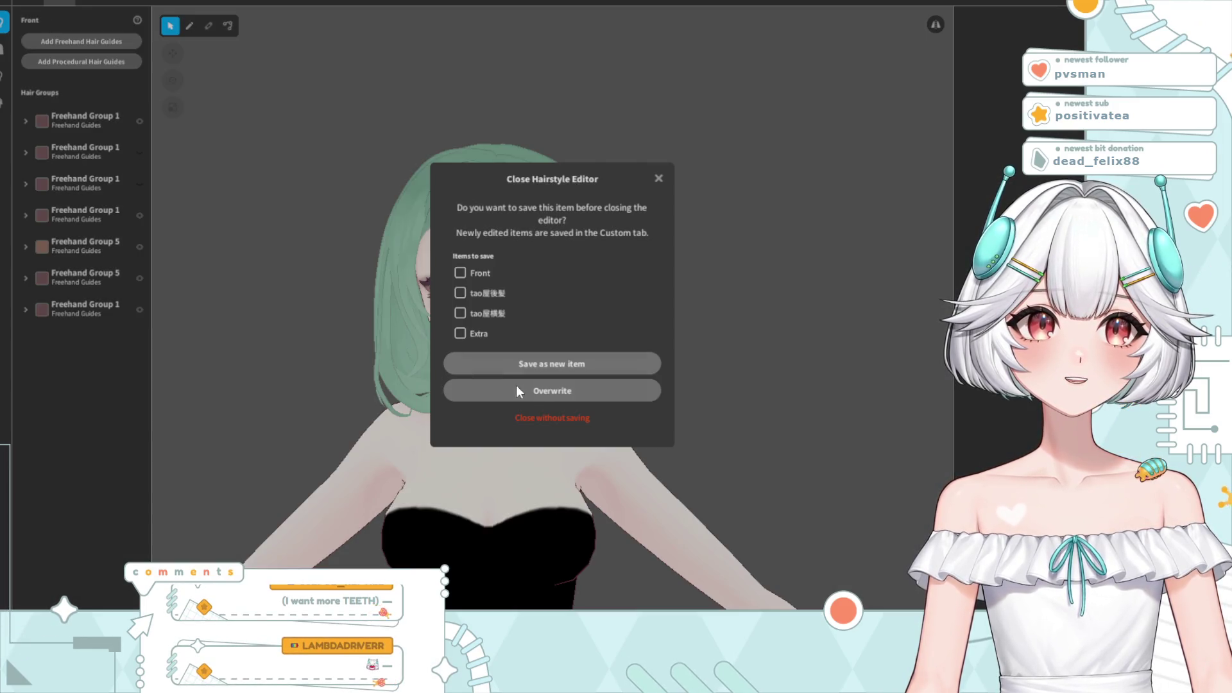
pyautogui.click(546, 418)
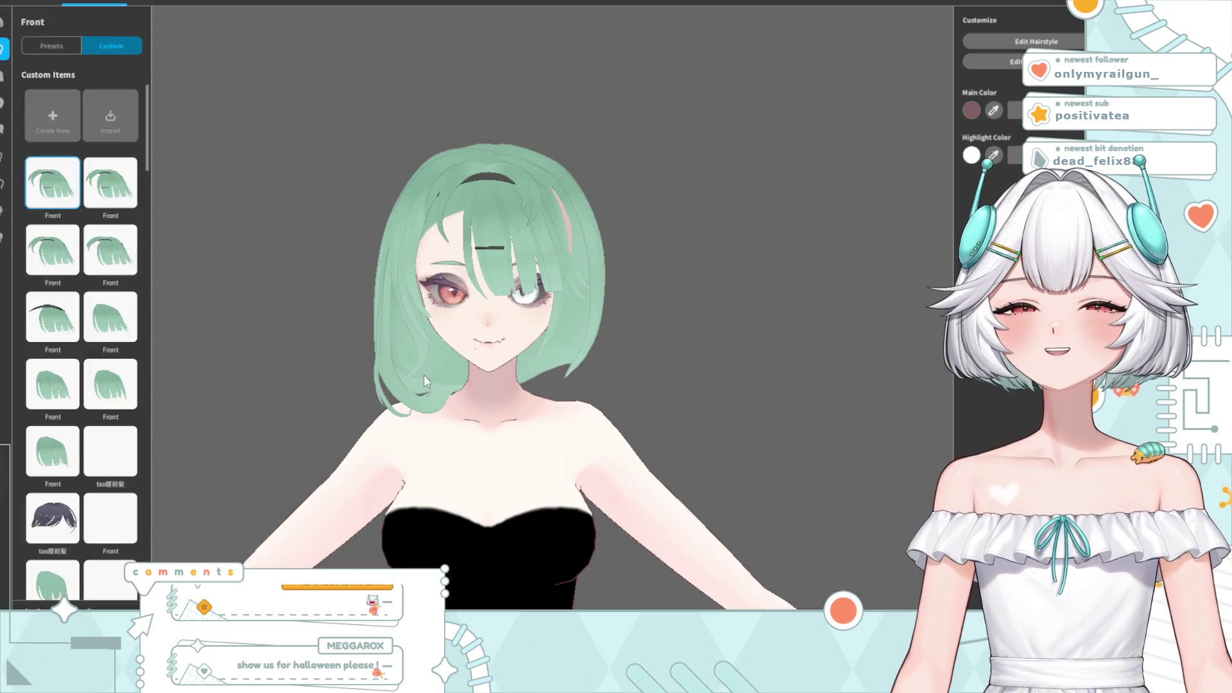
pyautogui.scroll(2, 556, 322)
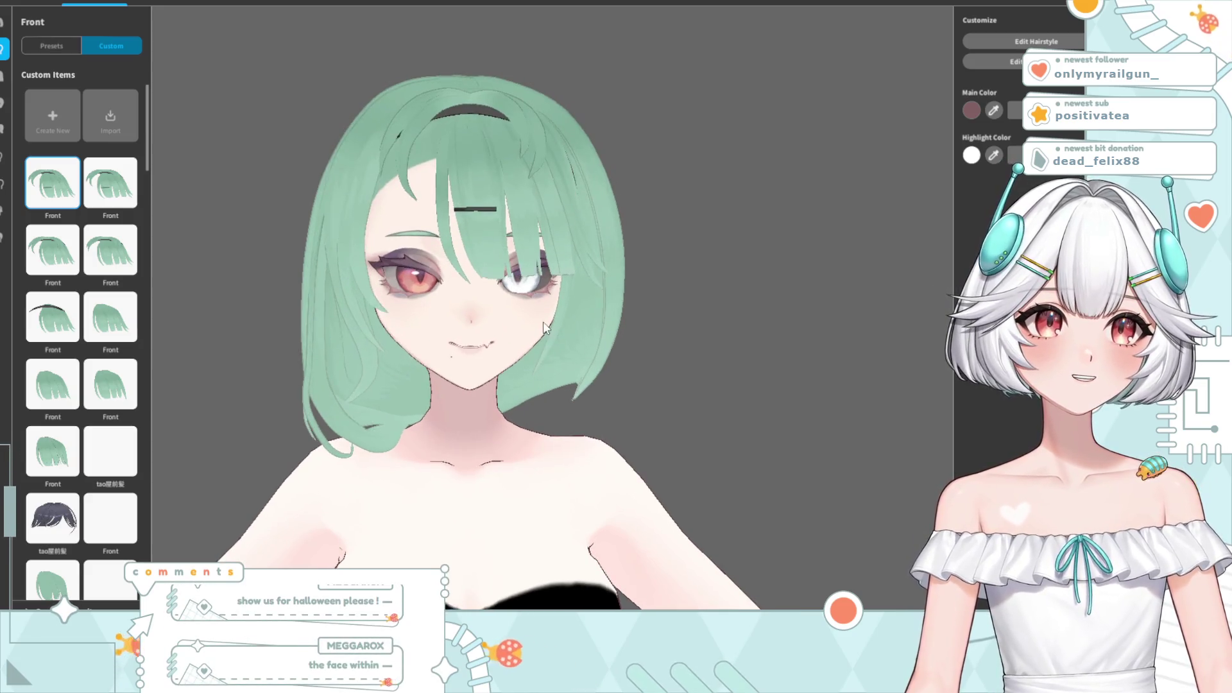
pyautogui.scroll(1, 542, 321)
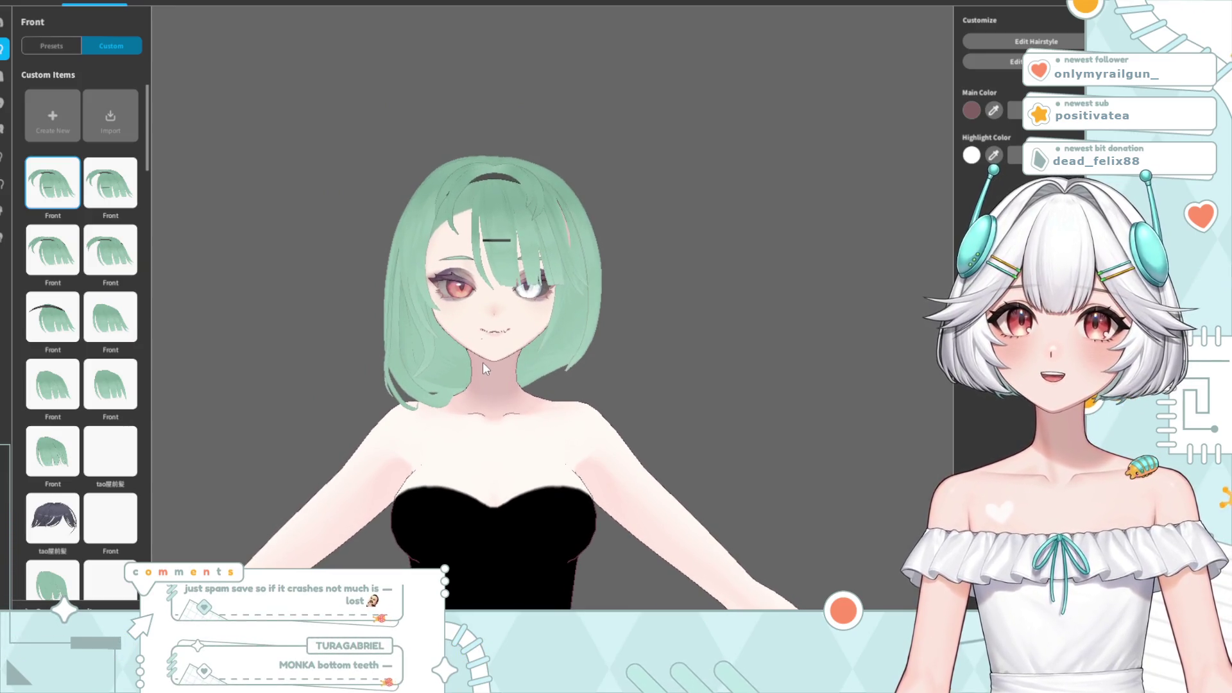
pyautogui.scroll(3, 485, 363)
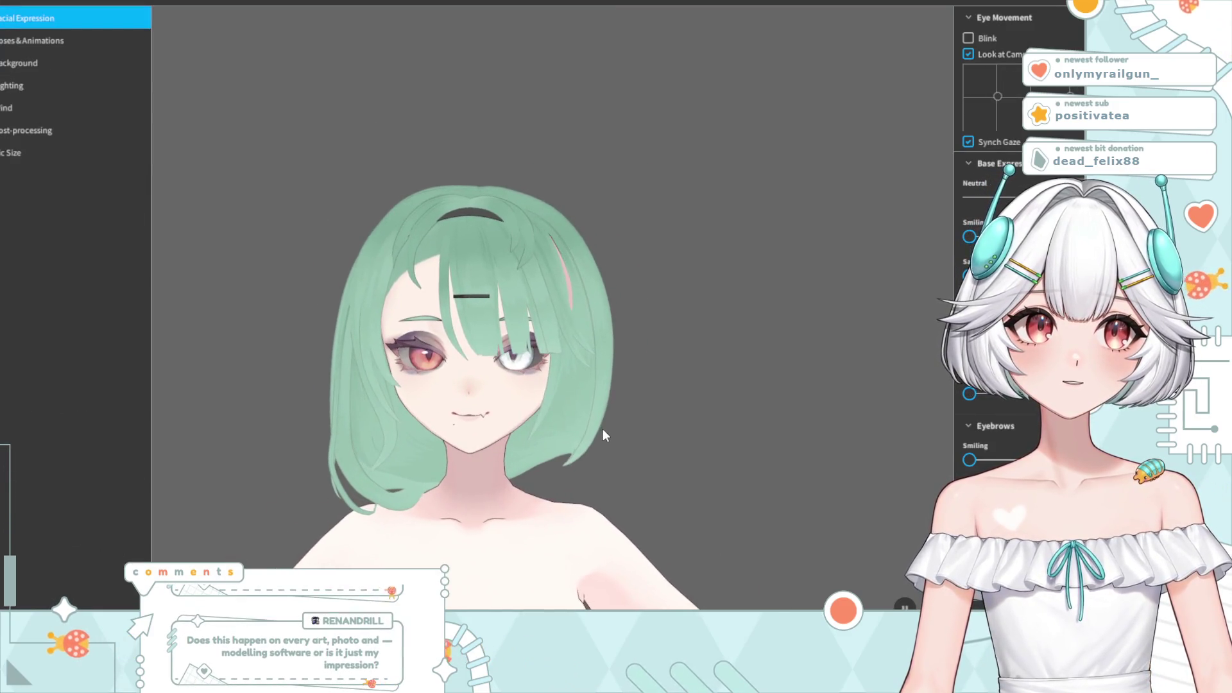
# - Zoom in on the model's face and scroll through the Facial Expression sliders
pyautogui.scroll(2, 477, 454)
pyautogui.scroll(2, 478, 454)
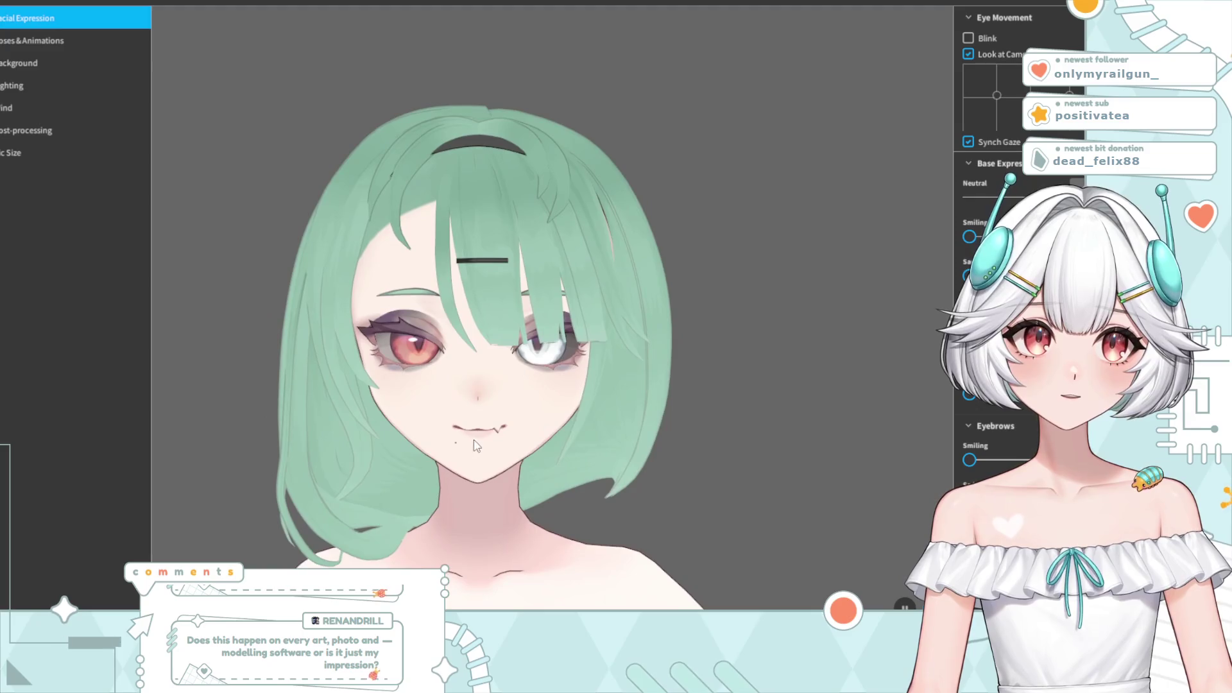
pyautogui.scroll(-2, 994, 289)
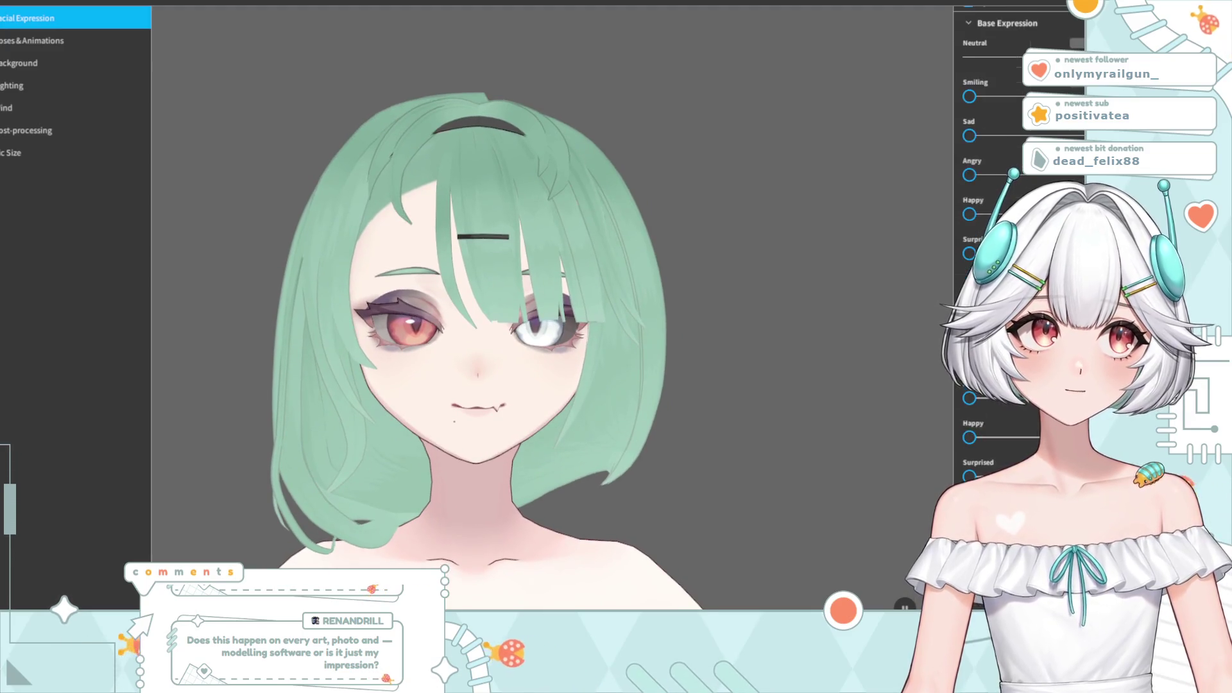
pyautogui.scroll(-3, 994, 289)
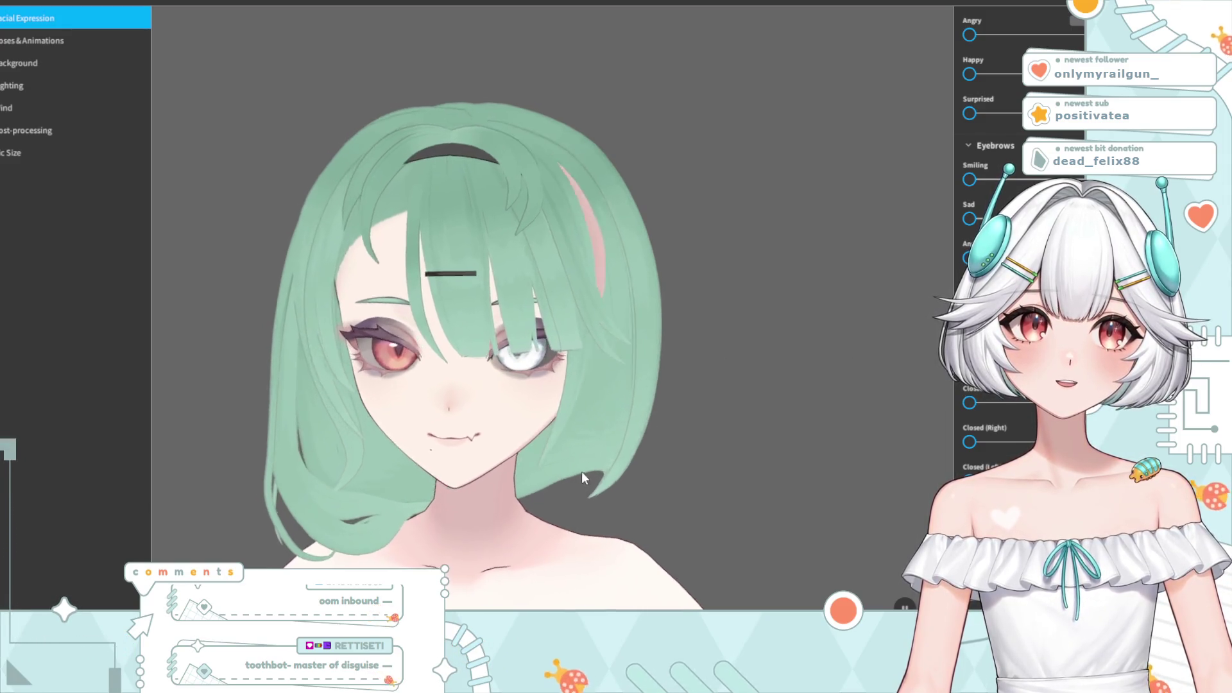
pyautogui.scroll(-5, 1001, 469)
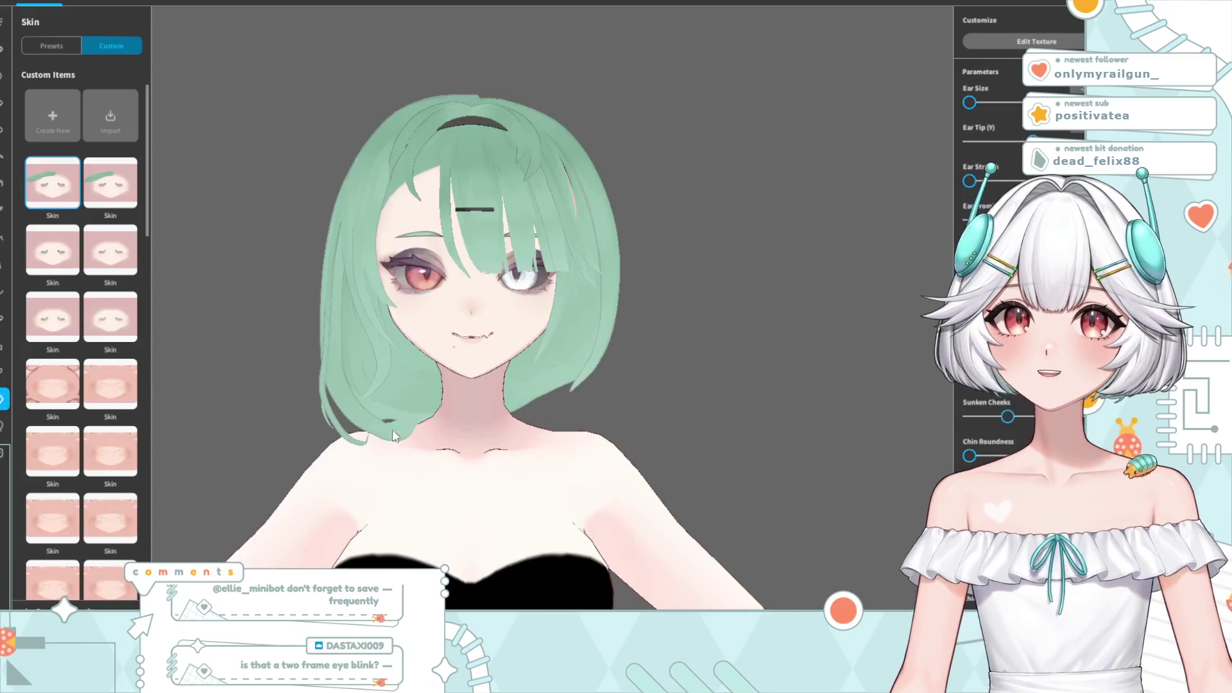
# - Zoom and orbit around the face to check it in profile and from the front
pyautogui.scroll(2, 503, 407)
pyautogui.scroll(2, 475, 437)
pyautogui.scroll(2, 462, 424)
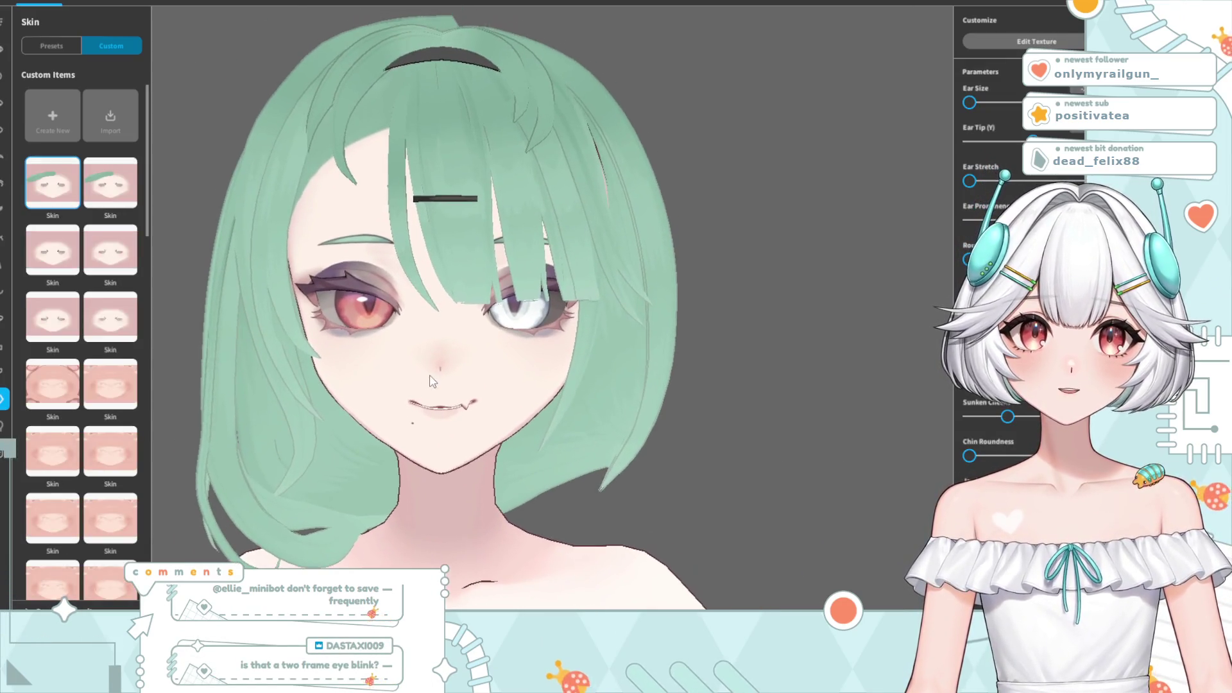
pyautogui.scroll(2, 437, 398)
pyautogui.moveTo(435, 398); pyautogui.dragTo(426, 392, button='right')
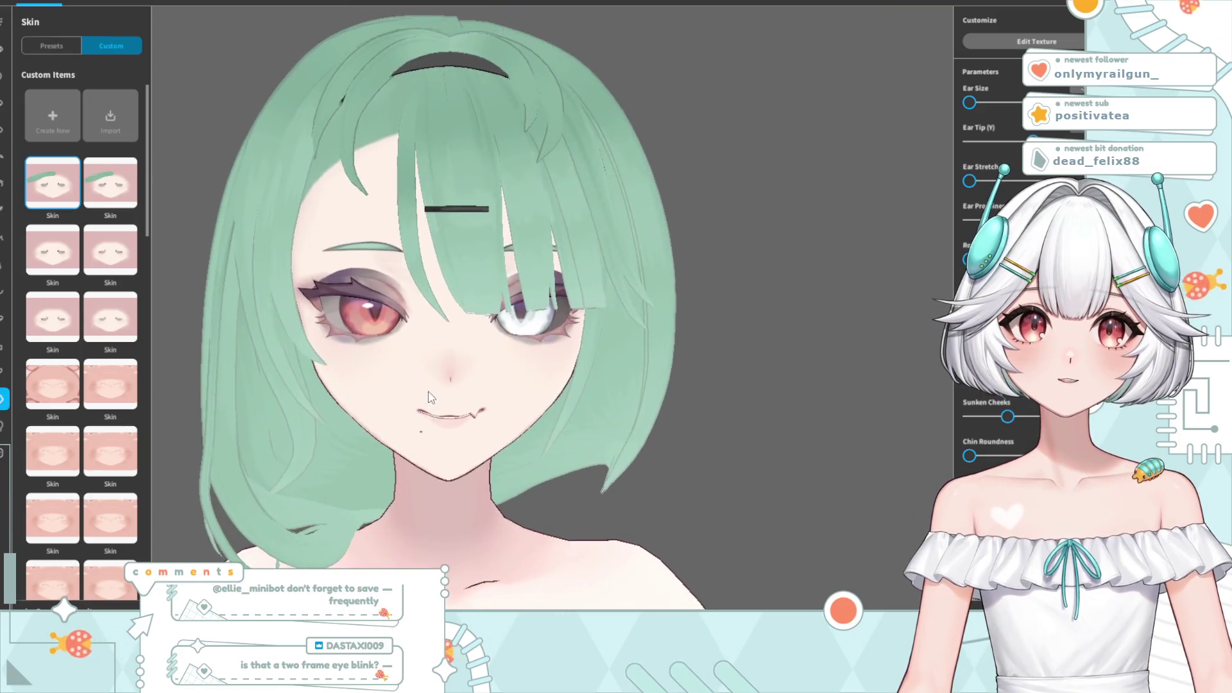
pyautogui.scroll(-2, 425, 397)
pyautogui.scroll(-2, 419, 404)
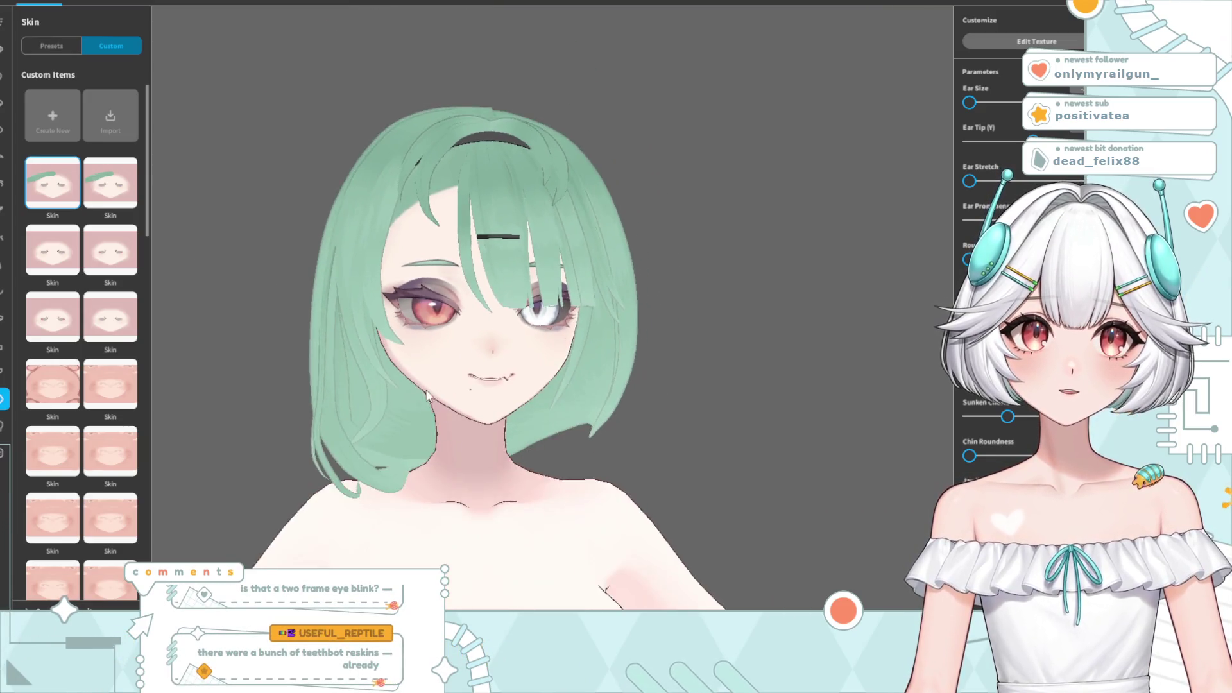
pyautogui.moveTo(428, 406); pyautogui.dragTo(444, 415, button='right')
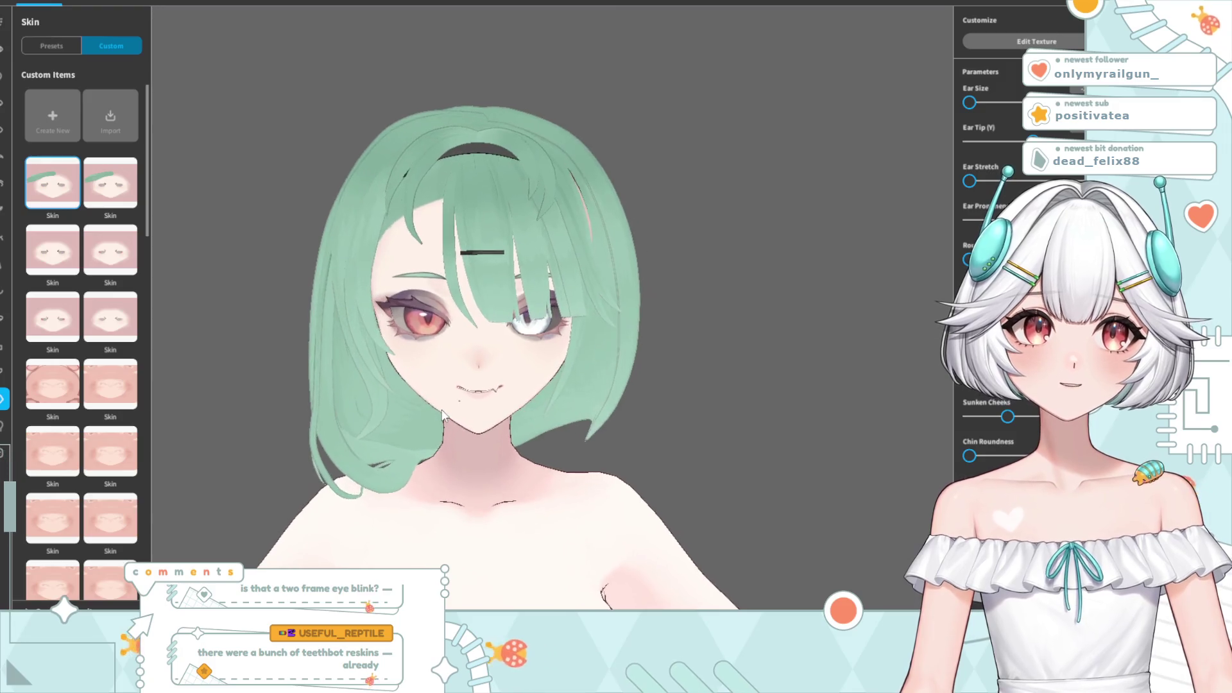
pyautogui.scroll(1, 444, 414)
pyautogui.scroll(1, 462, 343)
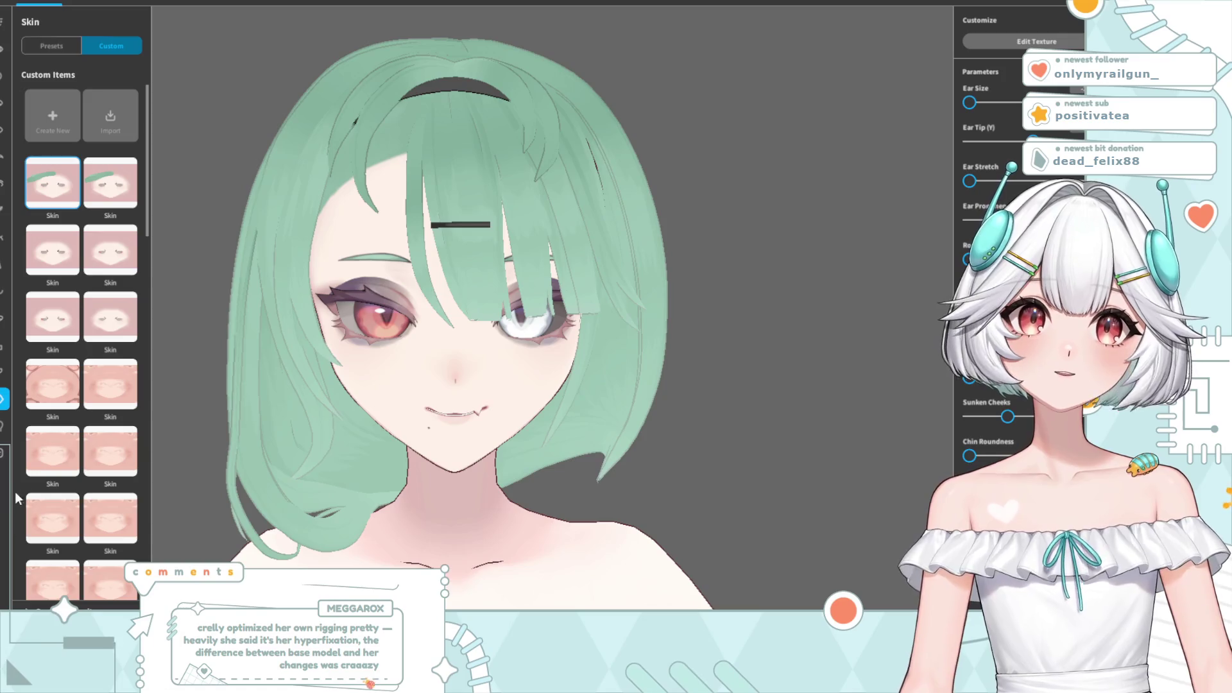
# - Open the Expression Editor on the A mouth shape and show the Mouth Inside teeth sliders
pyautogui.click(2, 454)
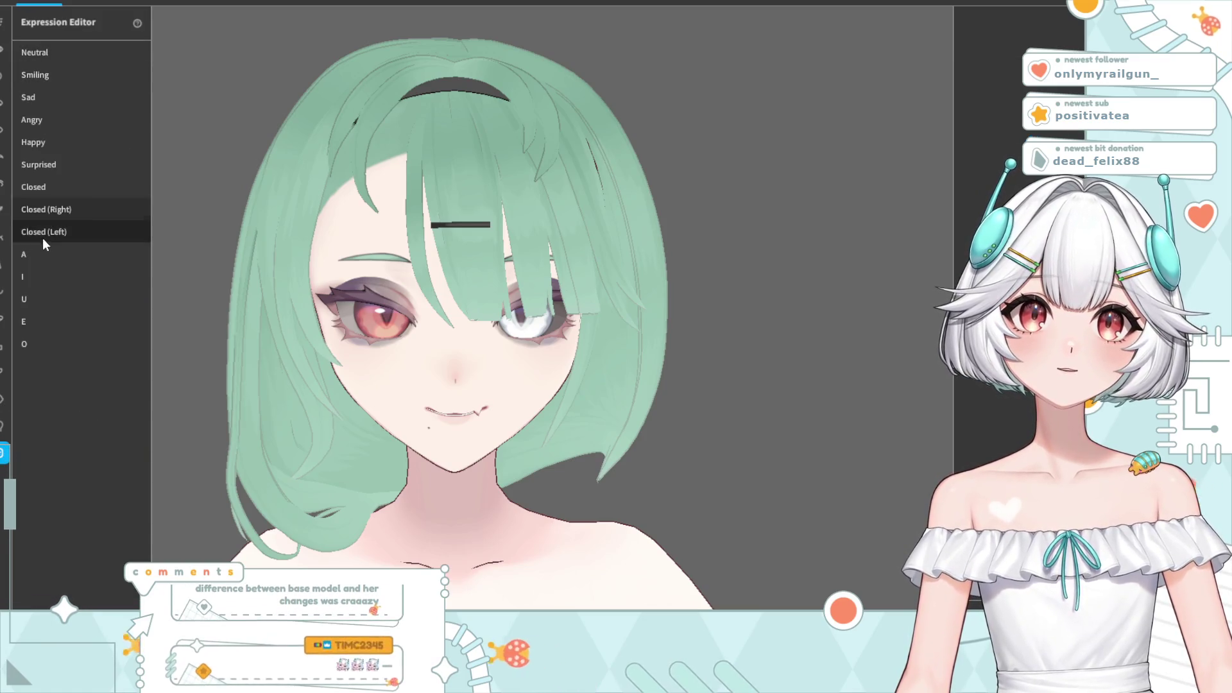
pyautogui.click(43, 255)
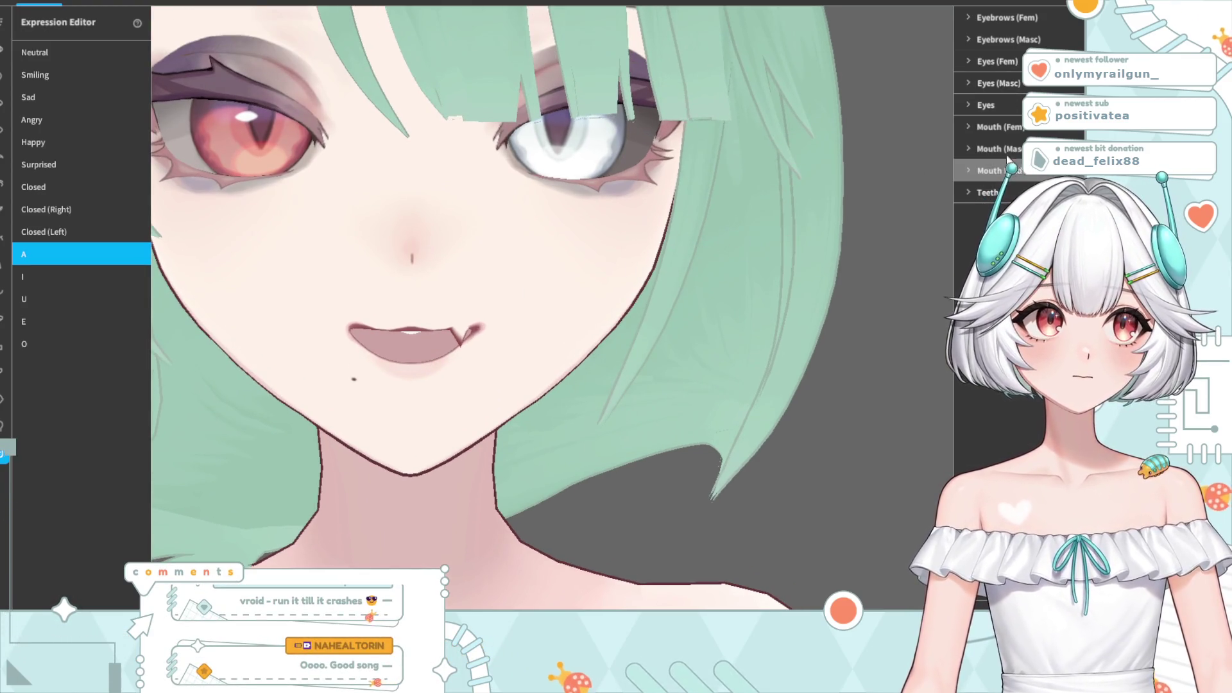
pyautogui.click(964, 169)
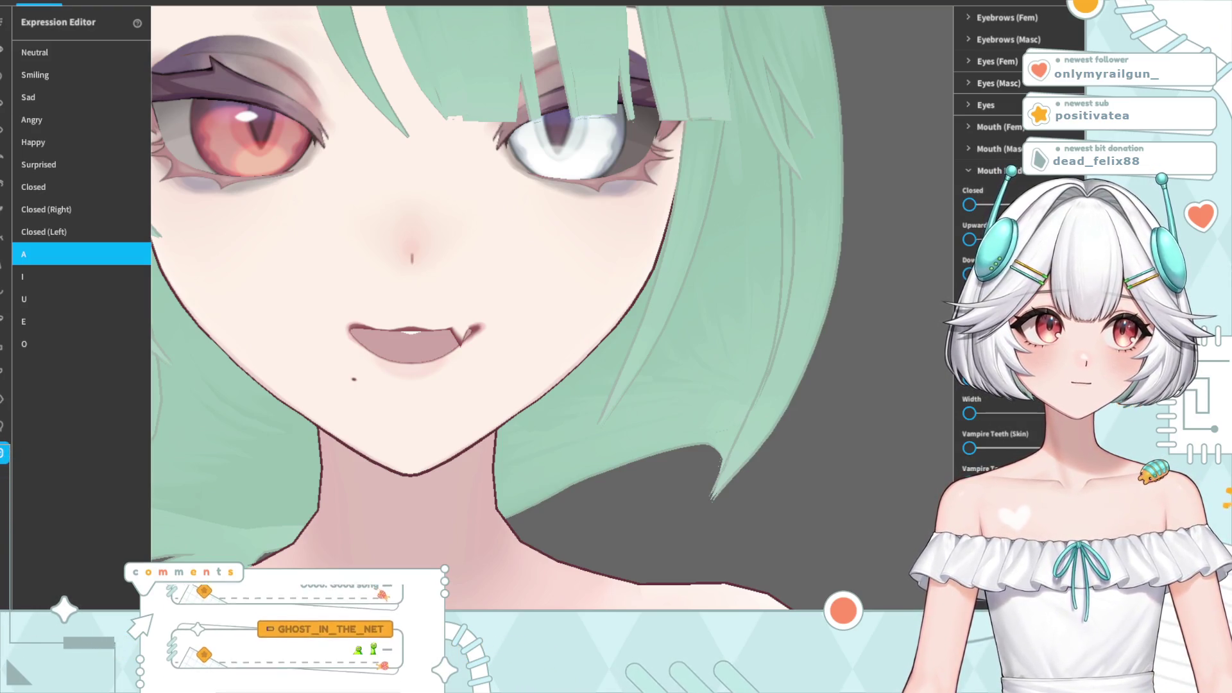
pyautogui.scroll(-5, 991, 413)
pyautogui.scroll(-3, 991, 414)
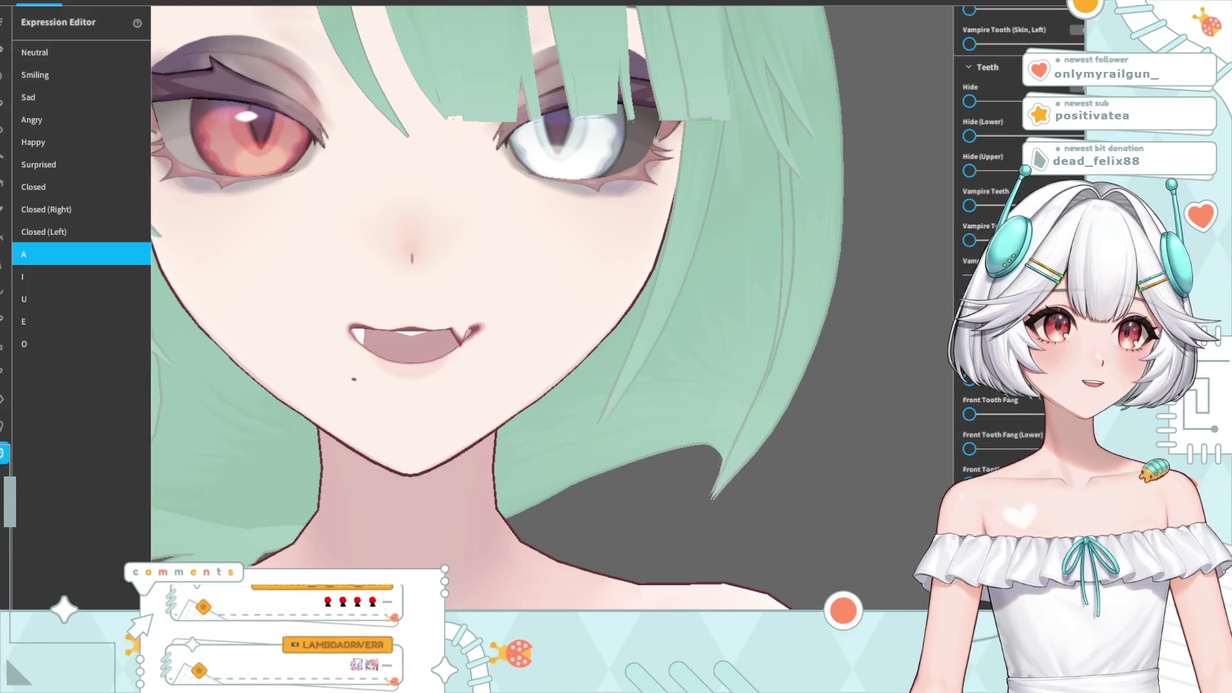
# - Replace the A mouth's sharp teeth with a resized front fang and check it from below
pyautogui.moveTo(968, 309)
pyautogui.mouseDown()
pyautogui.moveTo(1027, 310)
pyautogui.moveTo(1014, 310)
pyautogui.mouseUp()
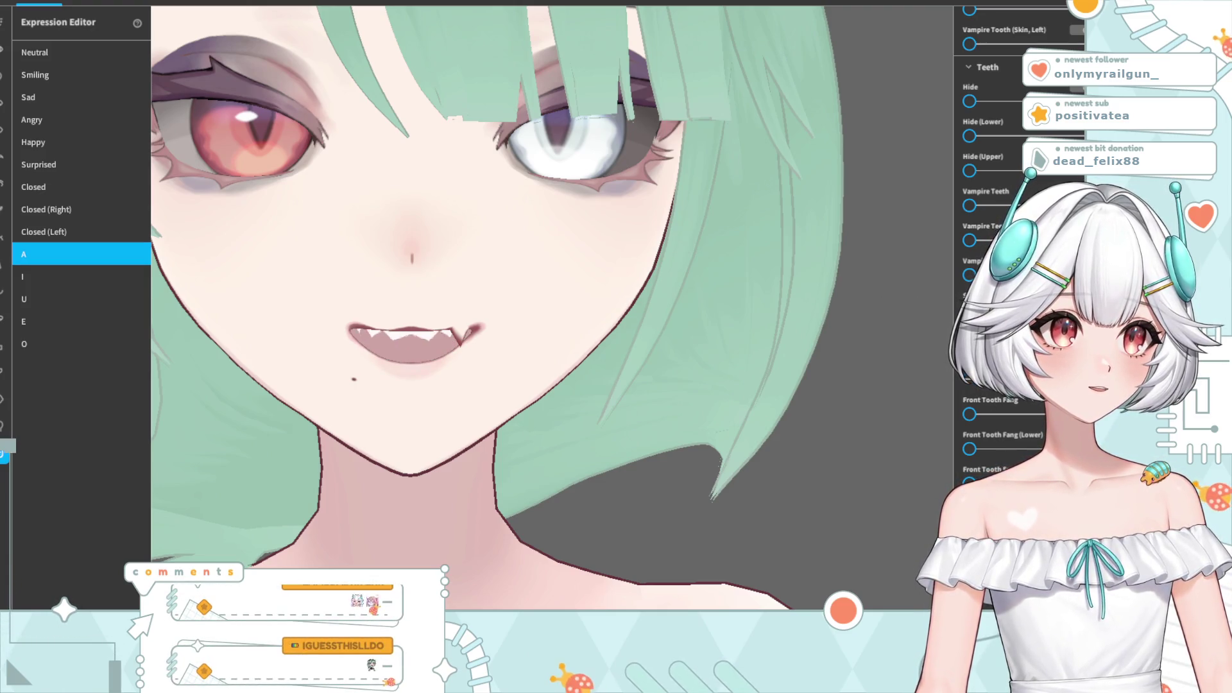
pyautogui.moveTo(1014, 378); pyautogui.dragTo(926, 364)
pyautogui.moveTo(969, 414)
pyautogui.mouseDown()
pyautogui.moveTo(983, 414)
pyautogui.moveTo(904, 403)
pyautogui.mouseUp()
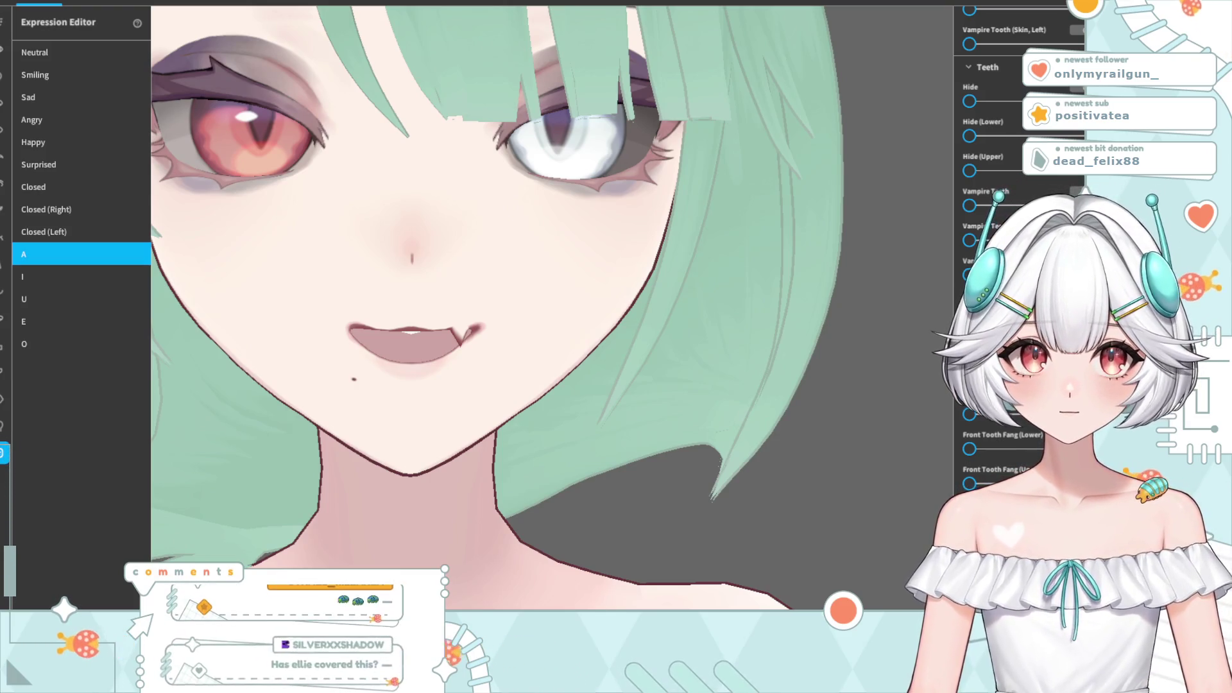
pyautogui.moveTo(412, 426); pyautogui.dragTo(407, 407, button='right')
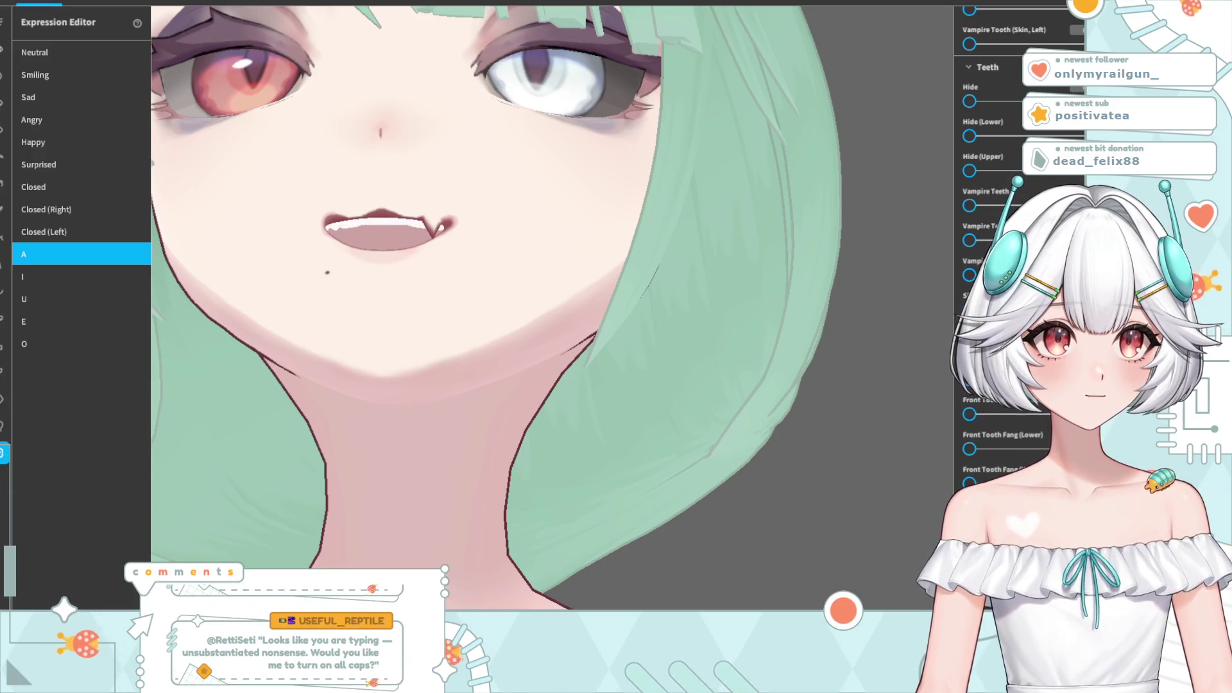
pyautogui.moveTo(779, 364); pyautogui.dragTo(768, 375, button='right')
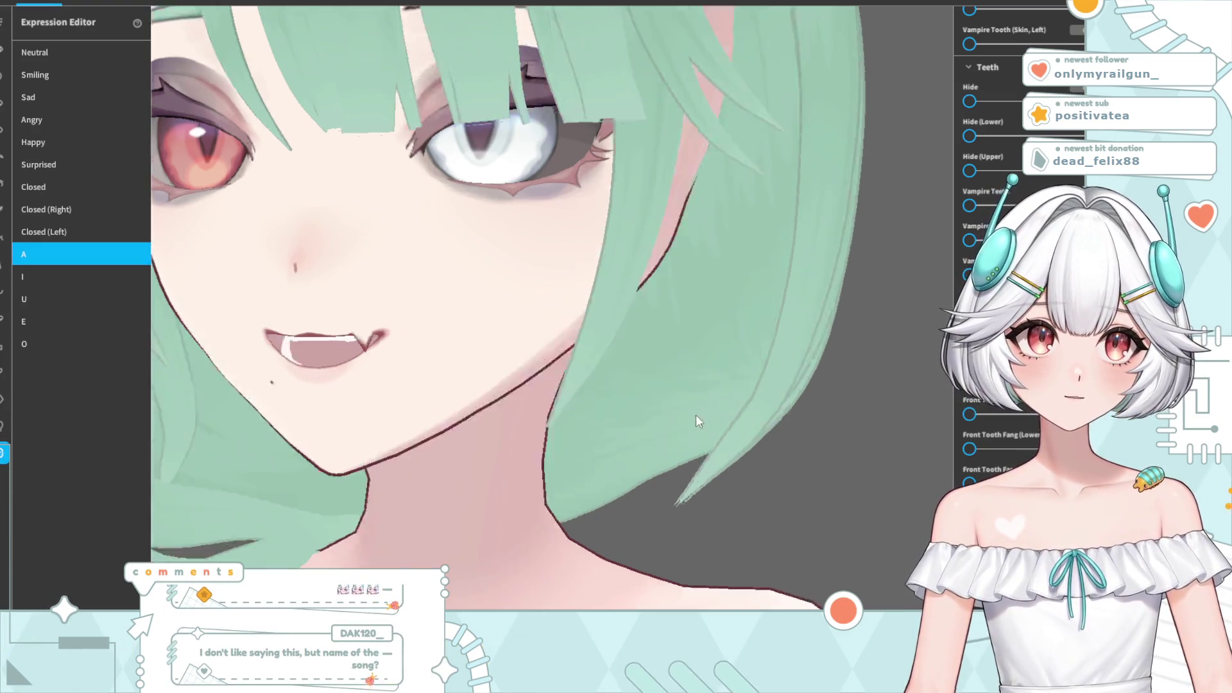
# - Preview the I mouth-shape expression, a wide toothy grin with one fang
pyautogui.scroll(-3, 711, 414)
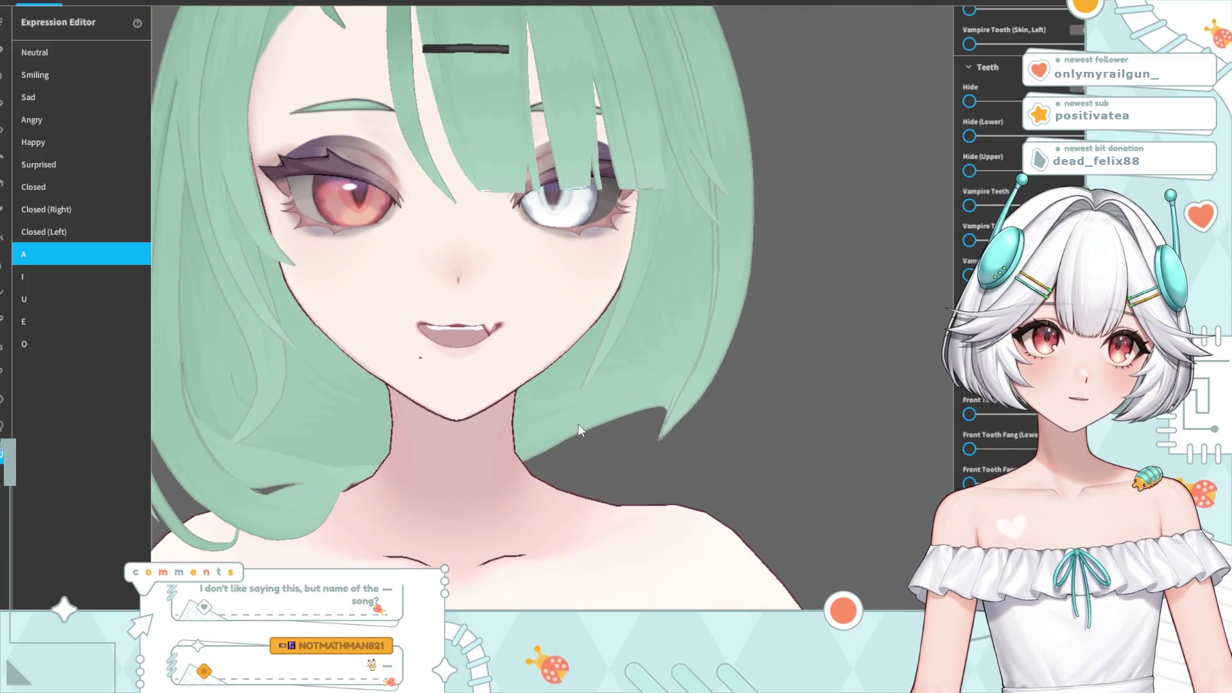
pyautogui.scroll(-2, 579, 424)
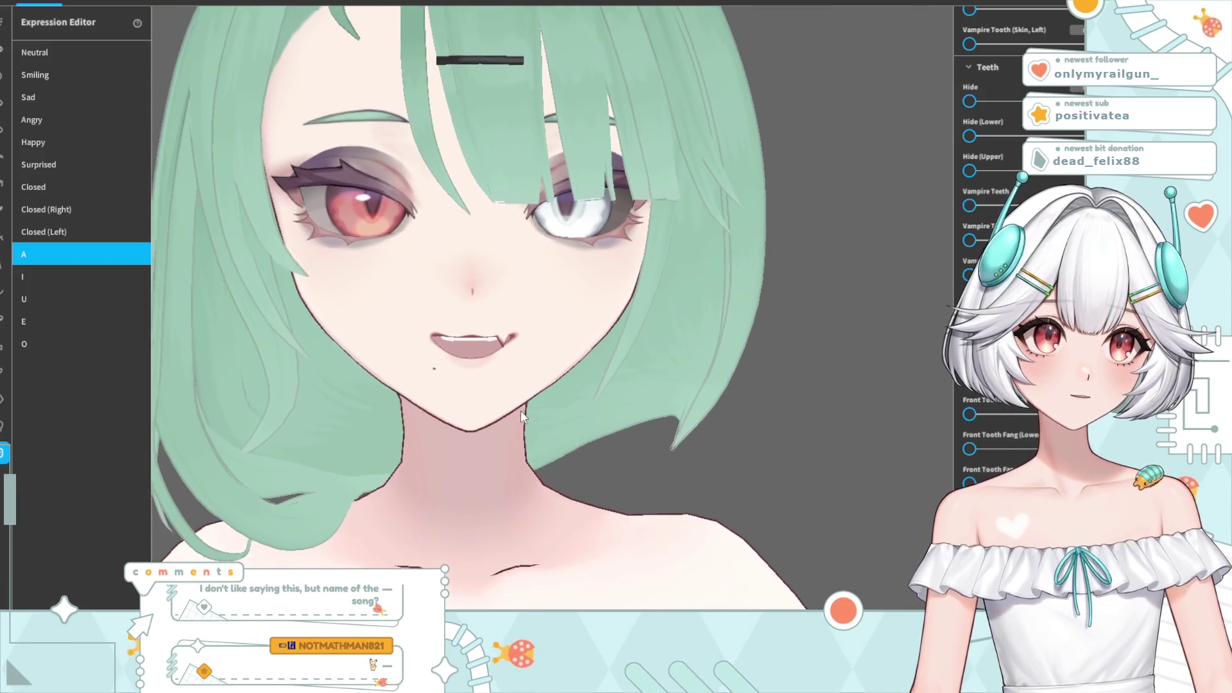
pyautogui.scroll(-2, 514, 428)
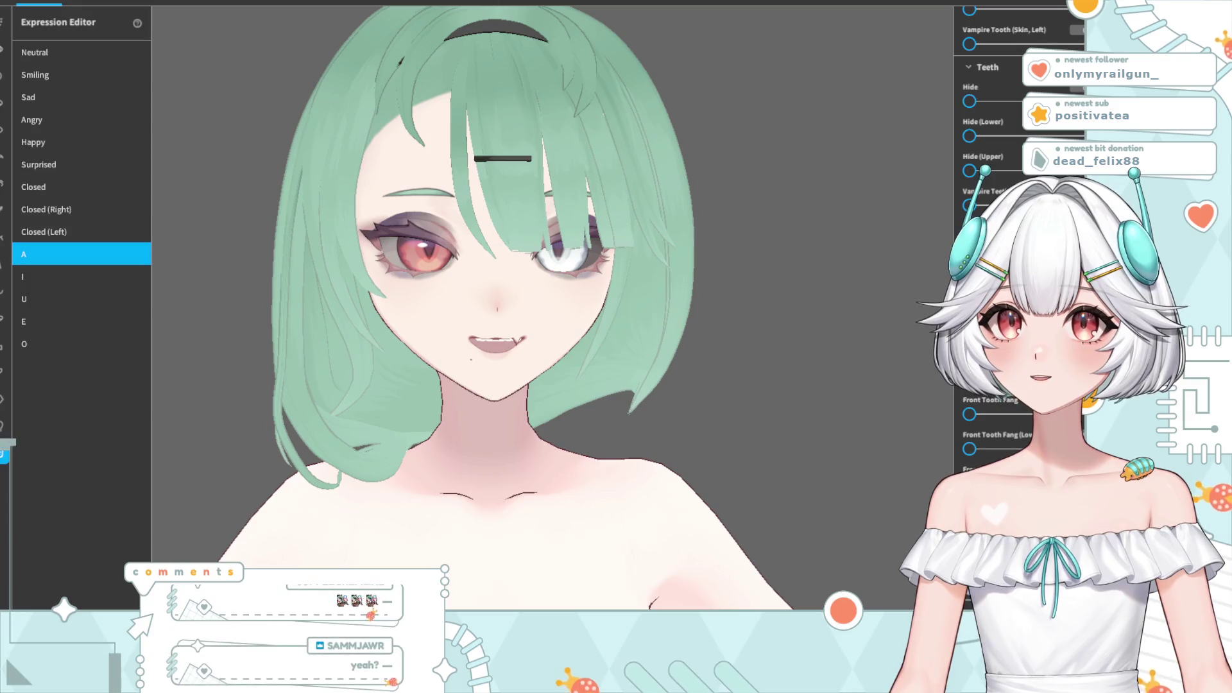
pyautogui.scroll(3, 550, 333)
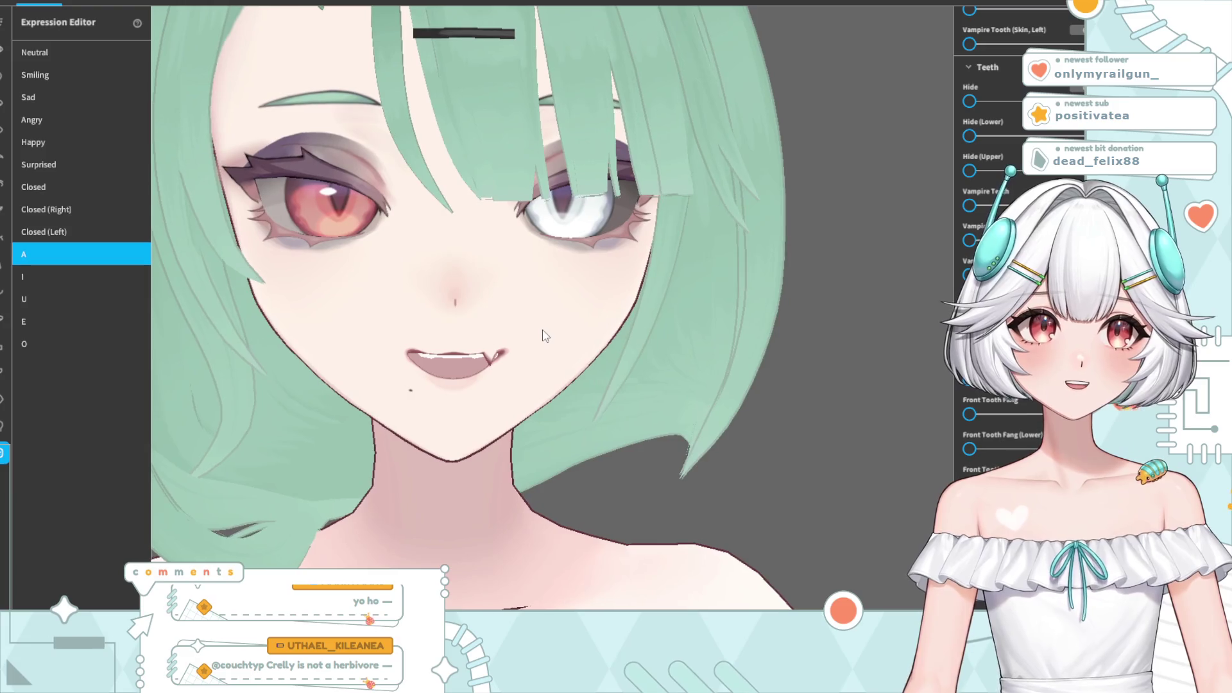
pyautogui.click(41, 273)
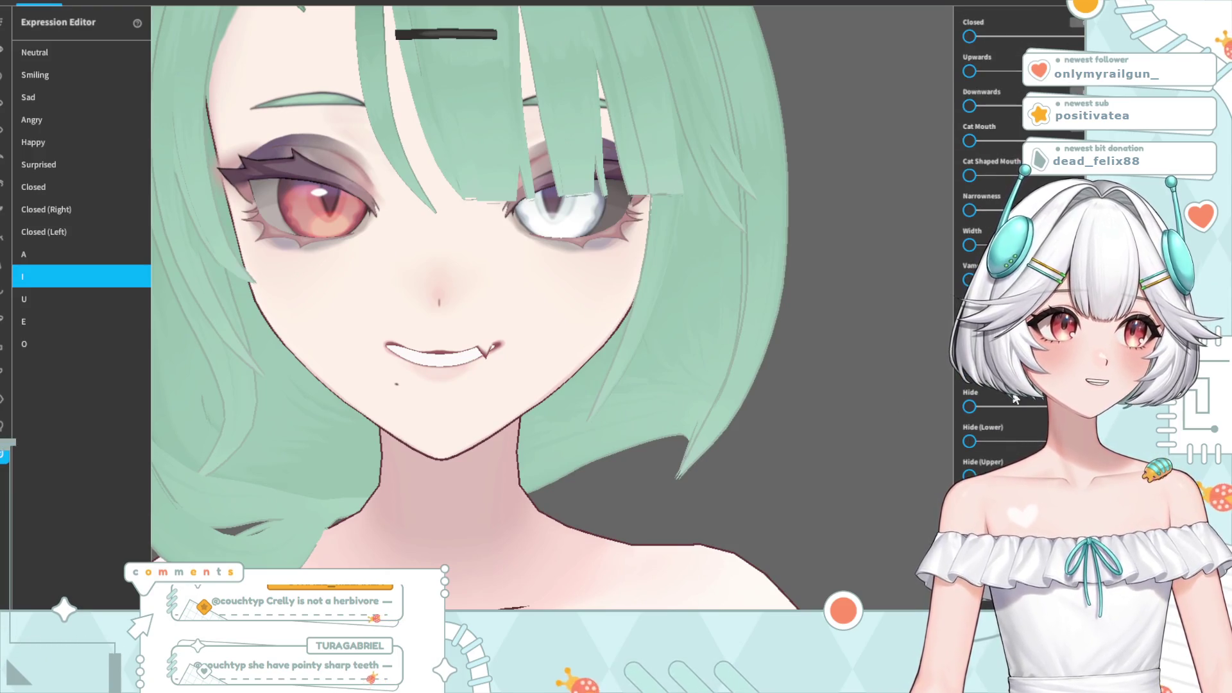
# - Preview the U mouth-shape expression on the model
pyautogui.scroll(-2, 1009, 402)
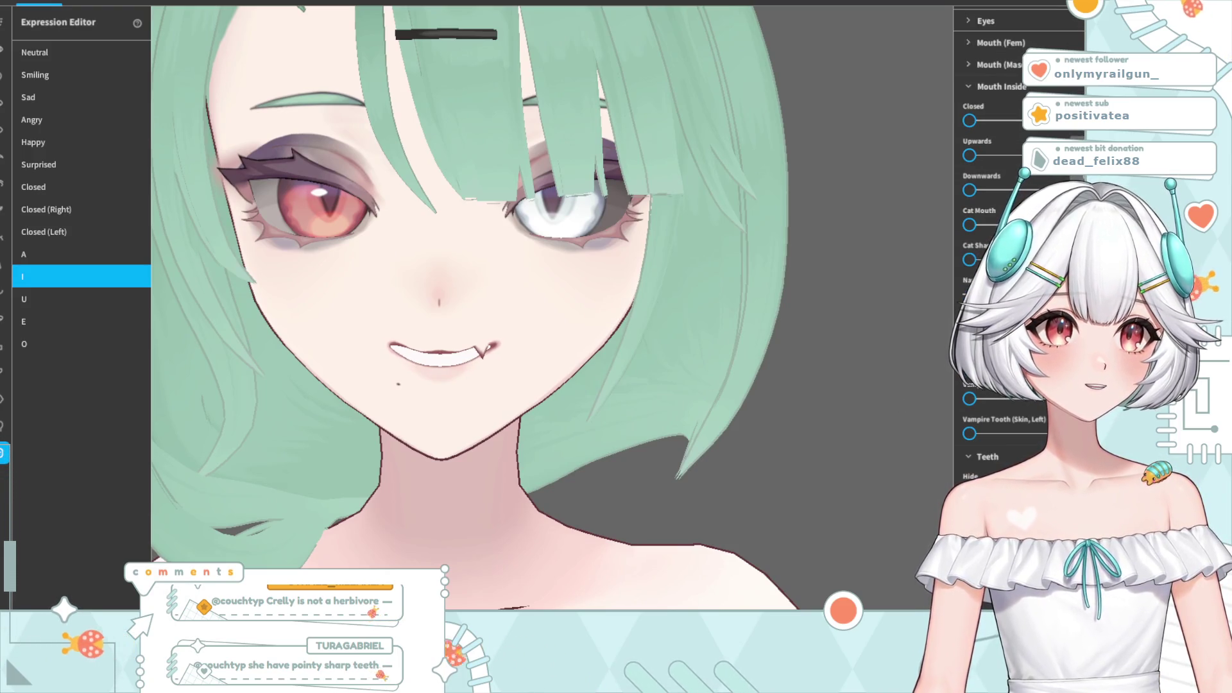
pyautogui.scroll(2, 1009, 401)
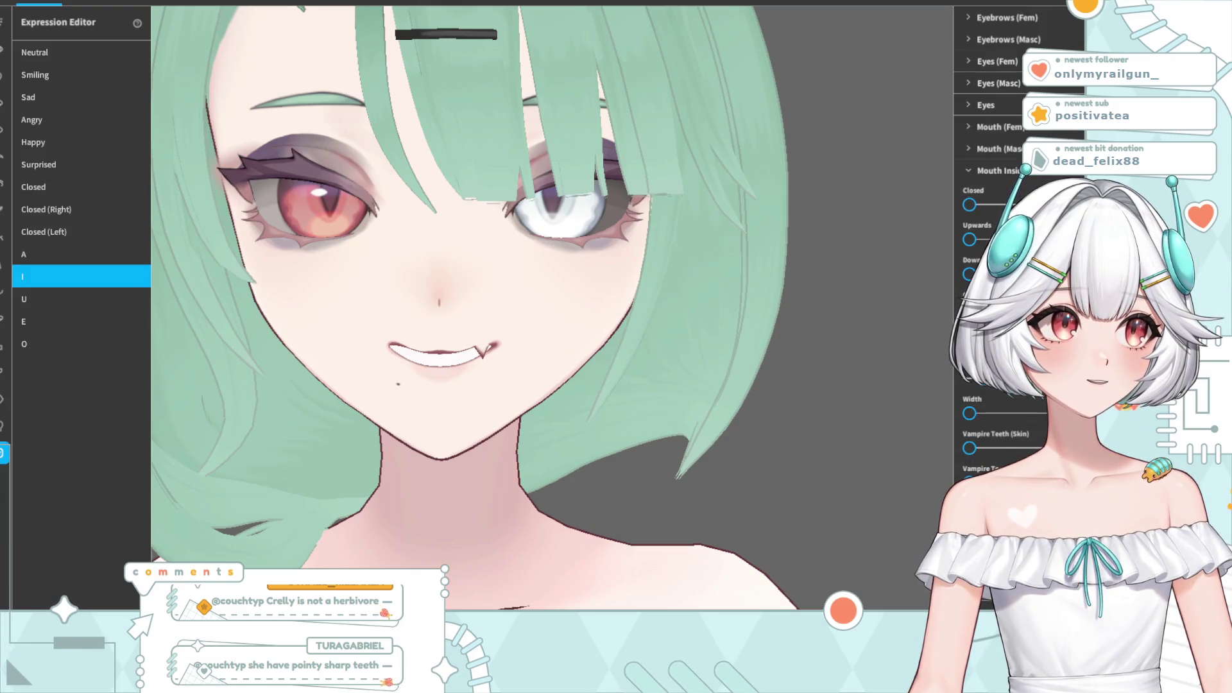
pyautogui.scroll(-5, 544, 363)
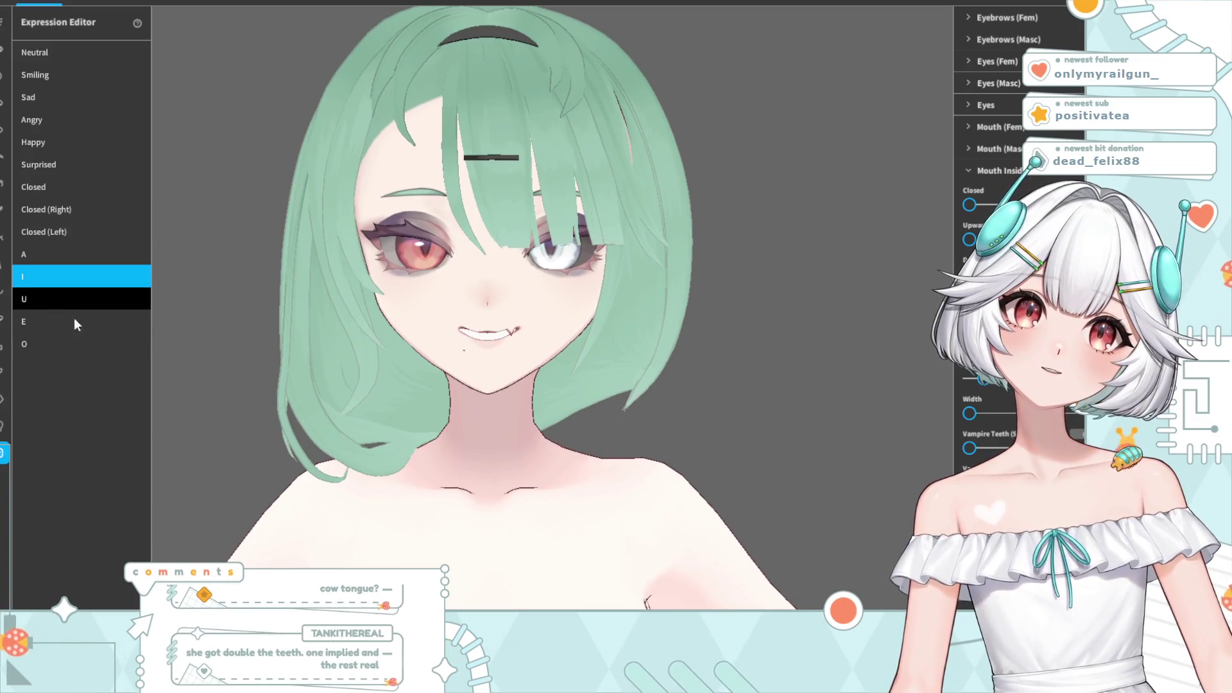
pyautogui.click(64, 306)
pyautogui.scroll(3, 546, 321)
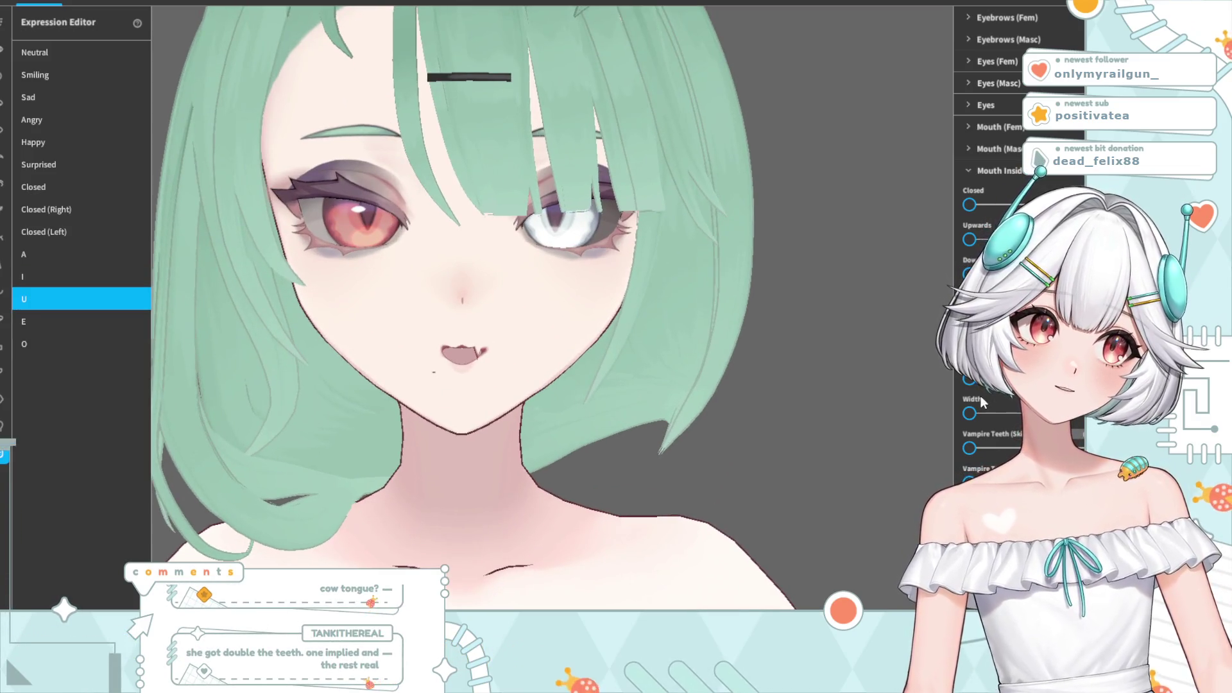
# - Expand Mouth (Fem) and scroll down to the Vampire Tooth and Teeth sliders
pyautogui.click(968, 127)
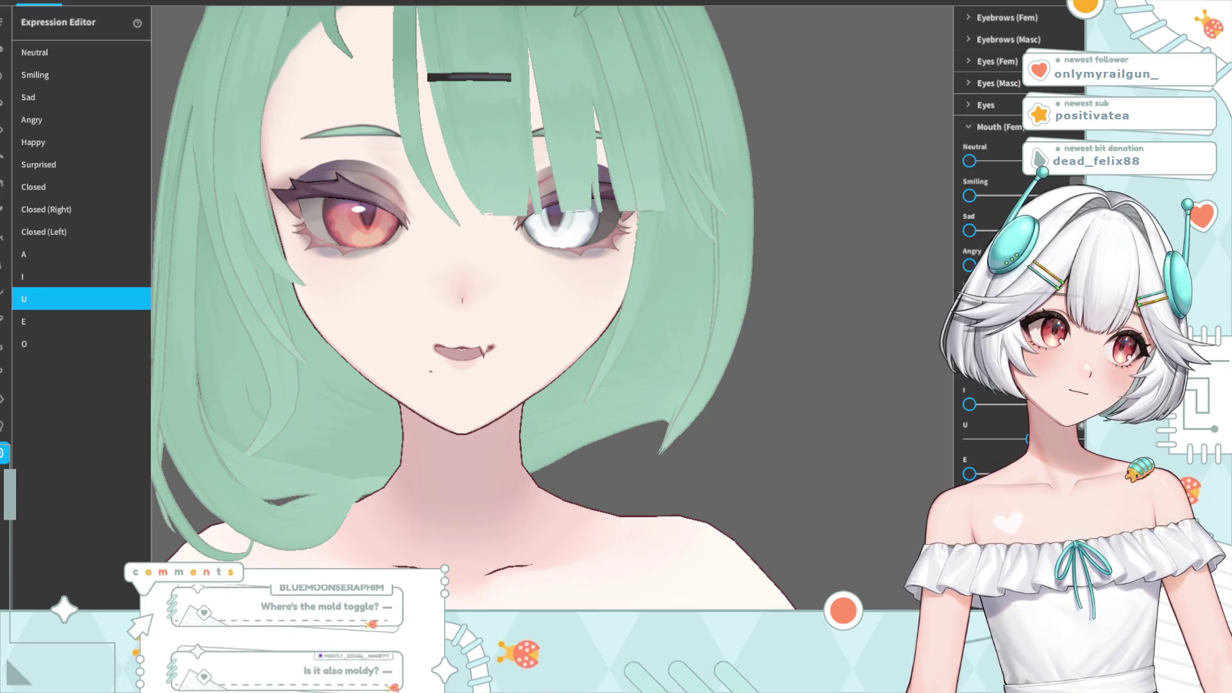
pyautogui.scroll(-3, 991, 257)
pyautogui.scroll(-3, 992, 257)
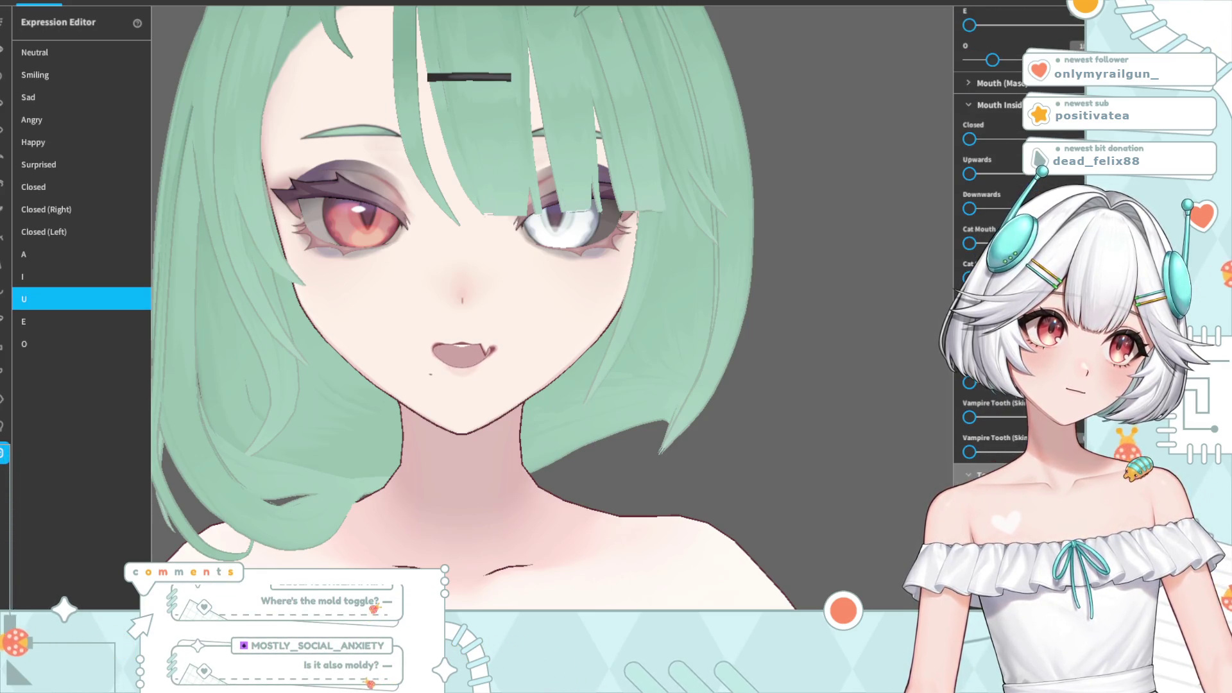
pyautogui.scroll(-3, 992, 257)
pyautogui.scroll(-3, 991, 256)
pyautogui.scroll(-3, 991, 257)
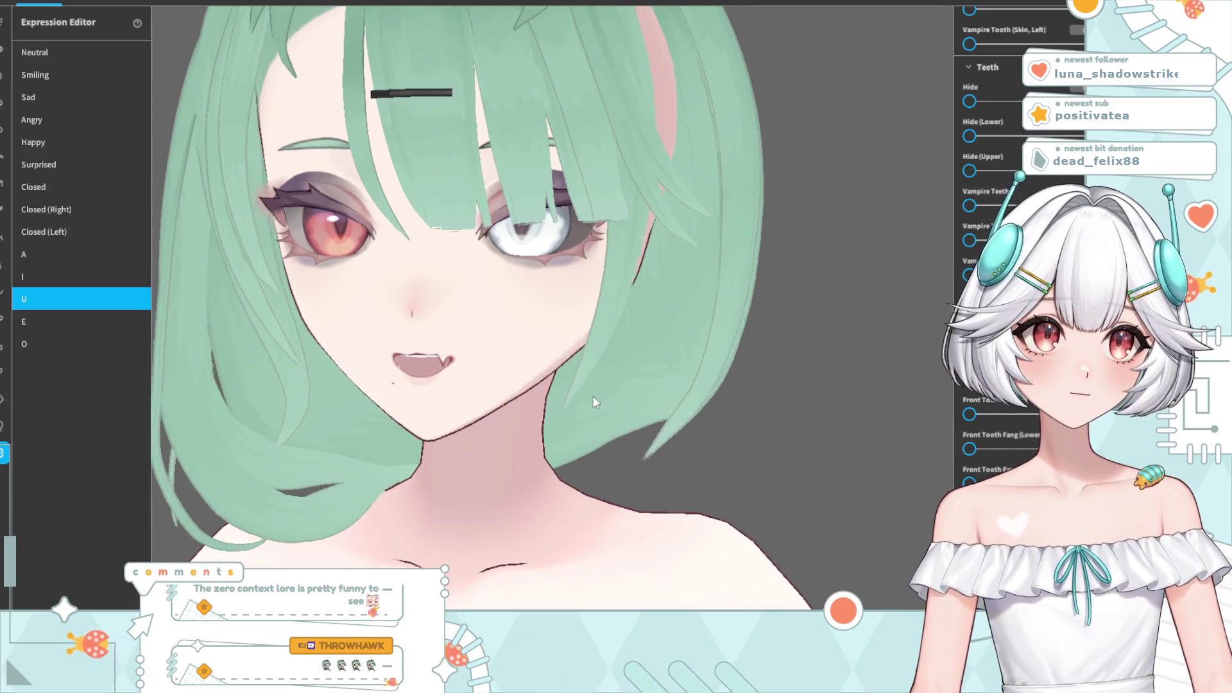
pyautogui.scroll(-3, 587, 391)
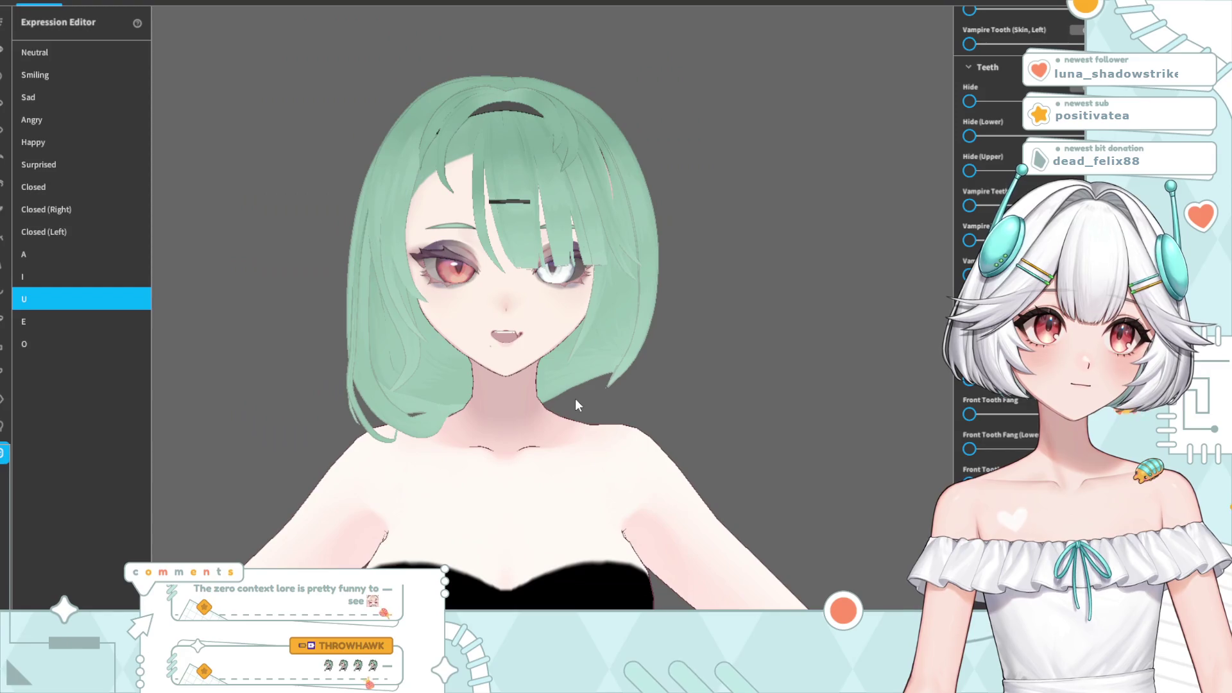
# - Preview the E mouth shape and orbit around the face to inspect its fangs
pyautogui.click(41, 321)
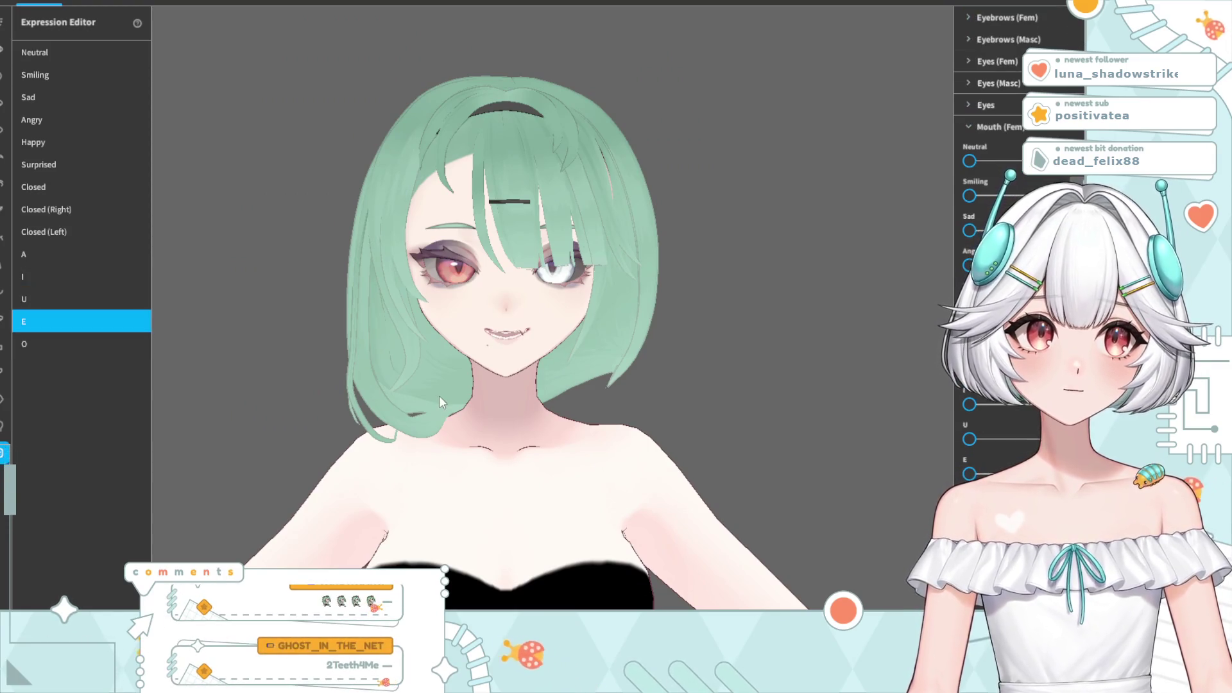
pyautogui.scroll(3, 475, 411)
pyautogui.scroll(3, 482, 416)
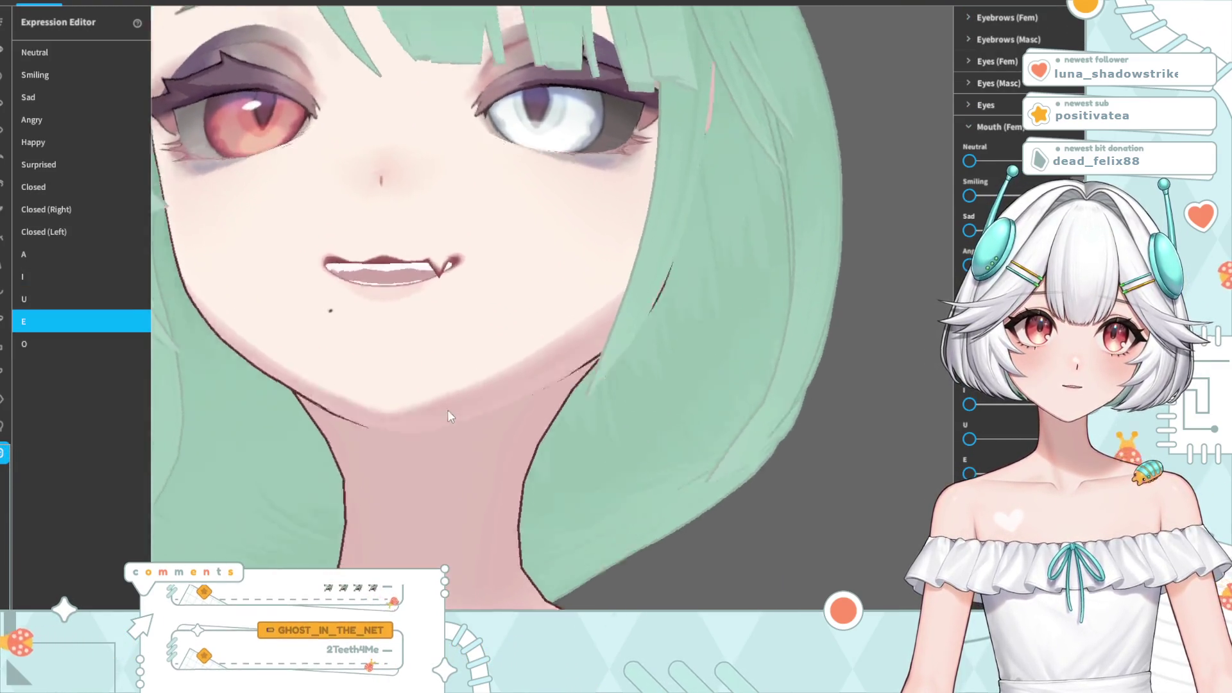
pyautogui.moveTo(451, 421); pyautogui.dragTo(847, 437)
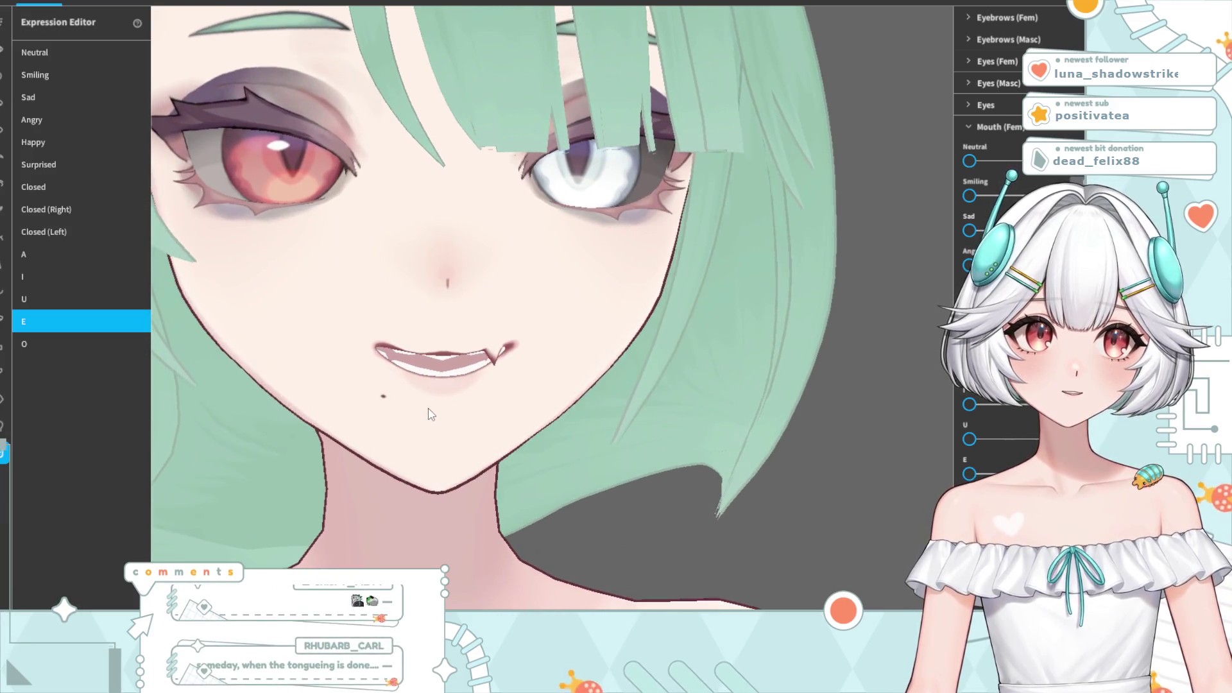
pyautogui.scroll(-10, 1014, 446)
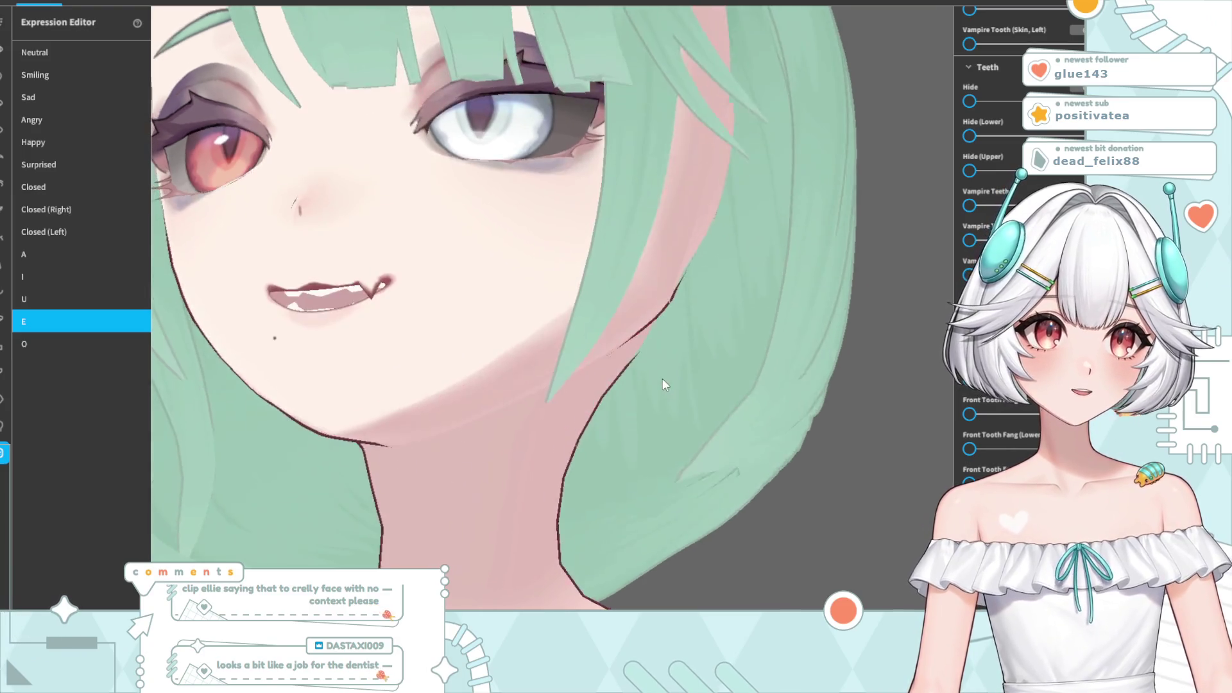
pyautogui.moveTo(661, 378); pyautogui.dragTo(674, 379, button='right')
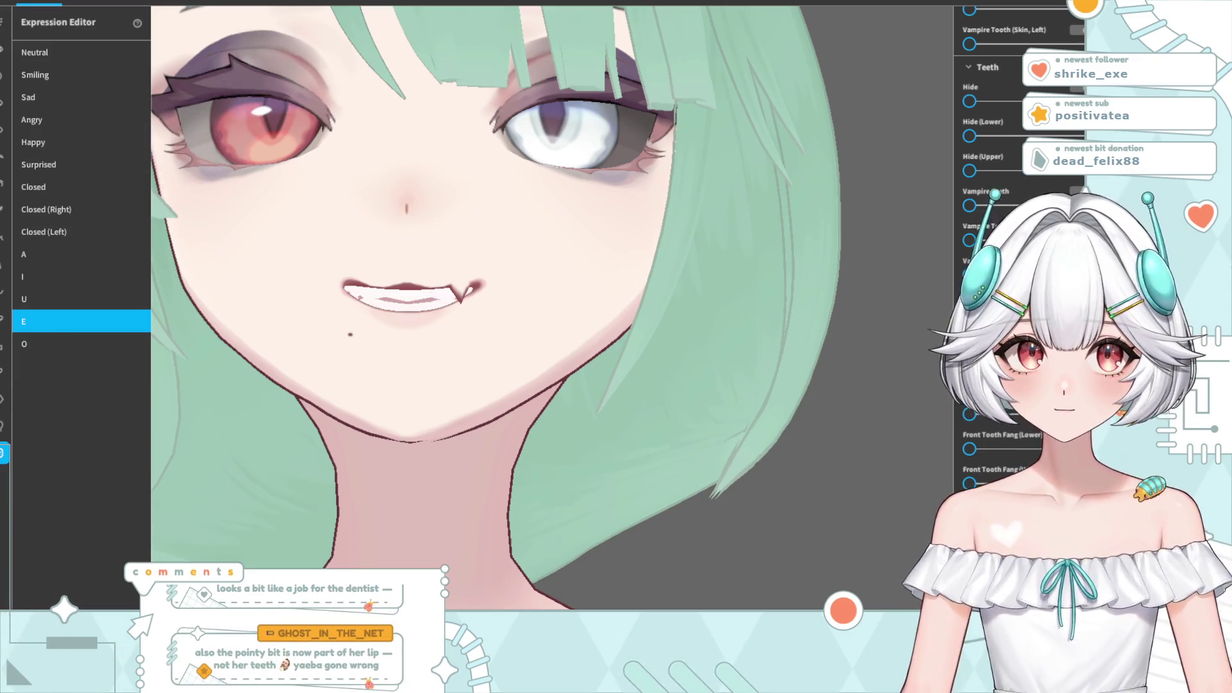
pyautogui.moveTo(360, 449)
pyautogui.mouseDown(button='right')
pyautogui.moveTo(396, 452)
pyautogui.moveTo(334, 450)
pyautogui.mouseUp(button='right')
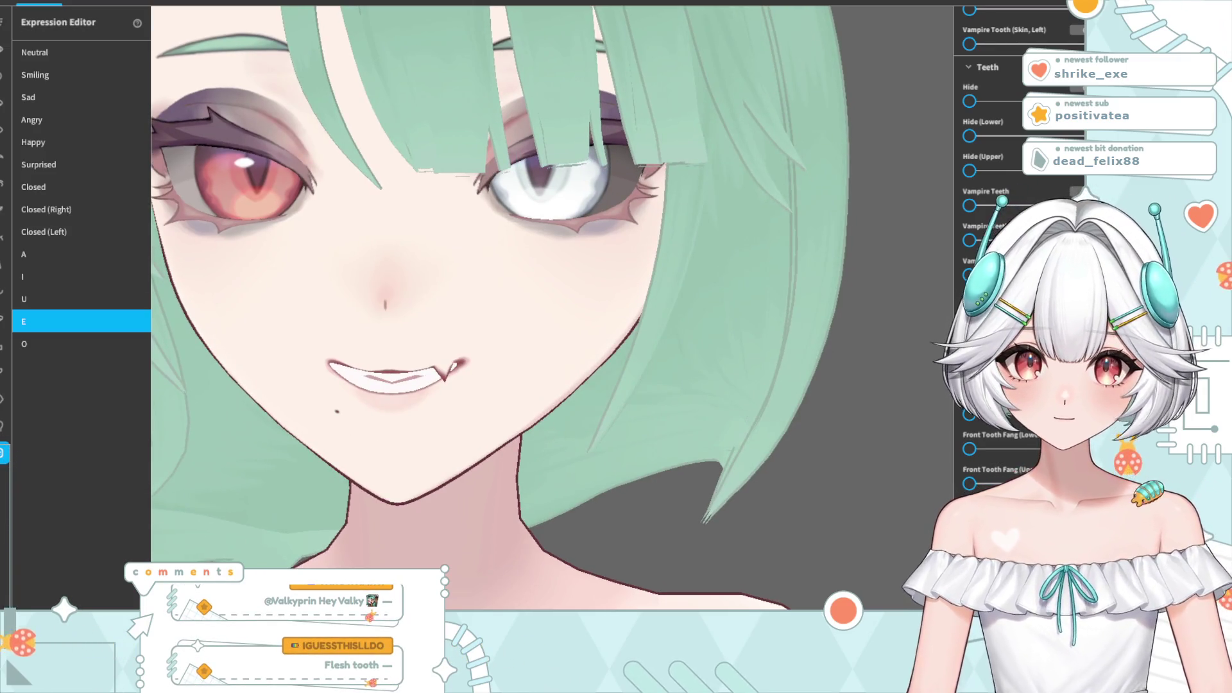
pyautogui.moveTo(787, 397); pyautogui.dragTo(791, 391, button='right')
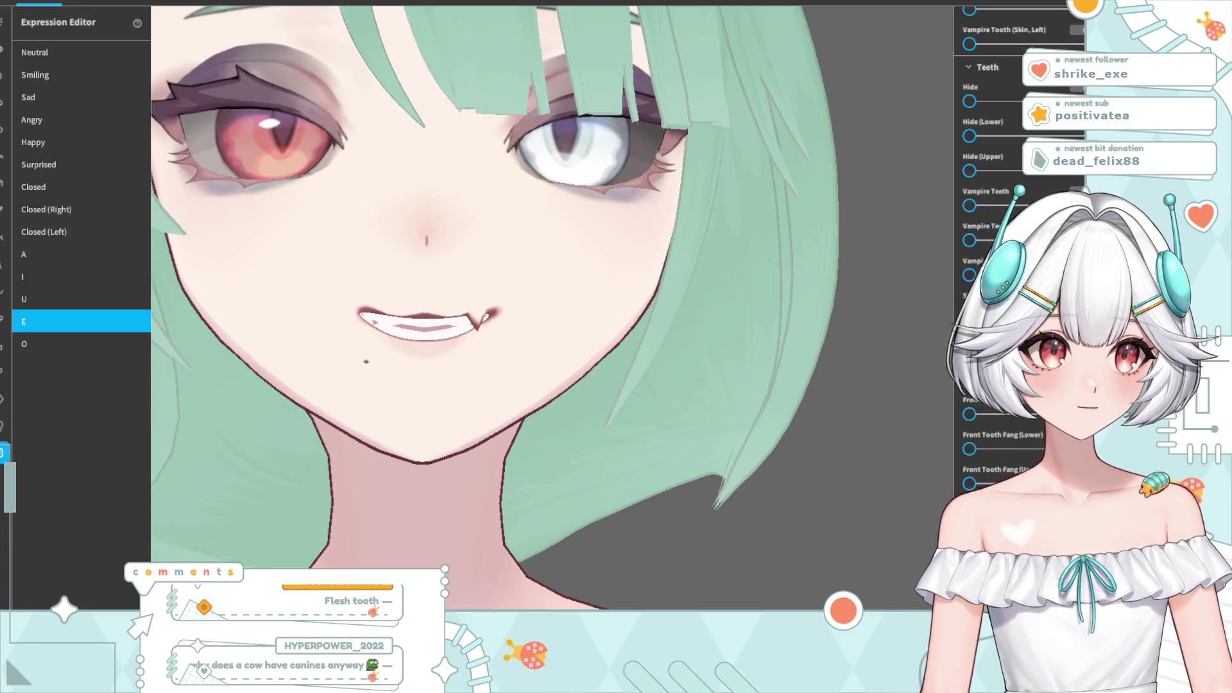
pyautogui.moveTo(554, 459); pyautogui.dragTo(546, 467, button='right')
pyautogui.scroll(-2, 547, 463)
pyautogui.scroll(-2, 550, 464)
pyautogui.scroll(-2, 564, 478)
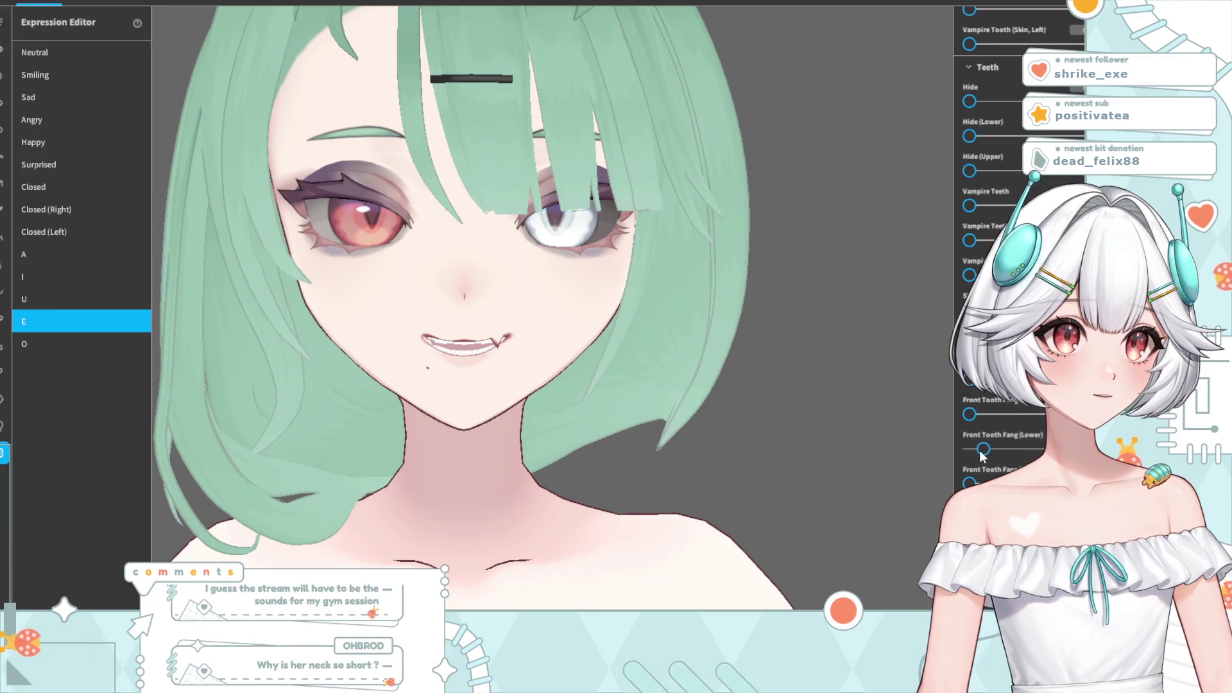
# - Make the E shape's Front Tooth Fang (Lower) slightly larger, then leave for Mouth Inside
pyautogui.moveTo(970, 450); pyautogui.dragTo(983, 449)
pyautogui.scroll(-5, 744, 443)
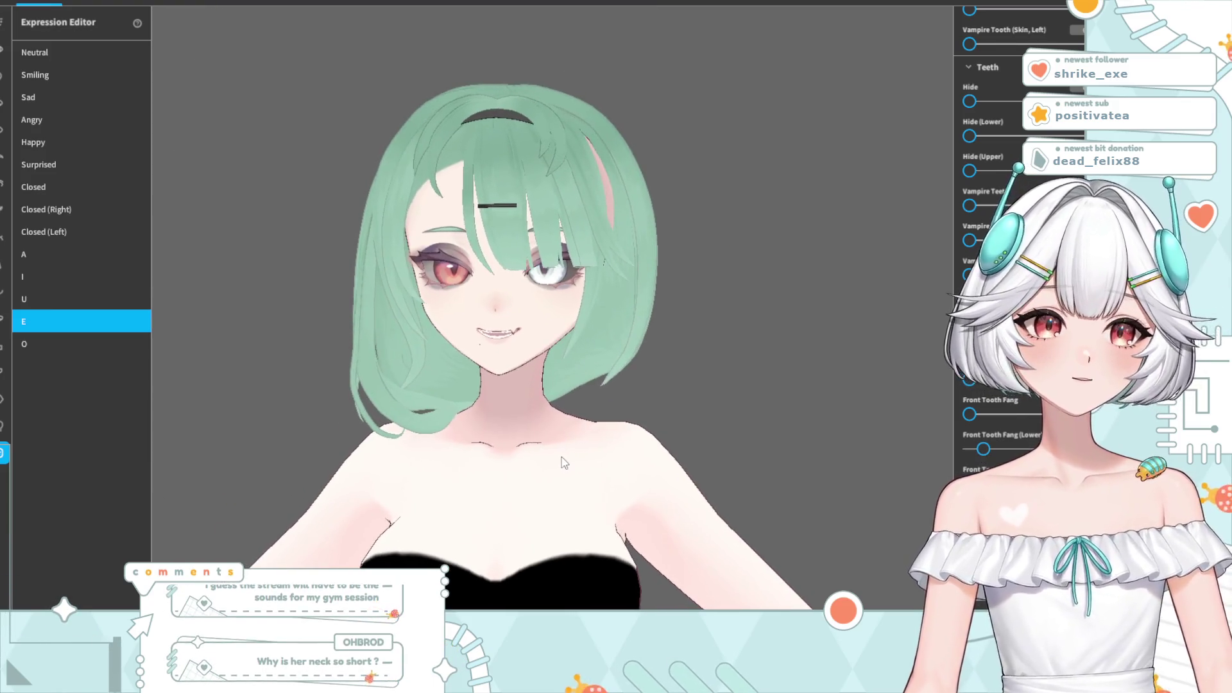
pyautogui.scroll(5, 499, 408)
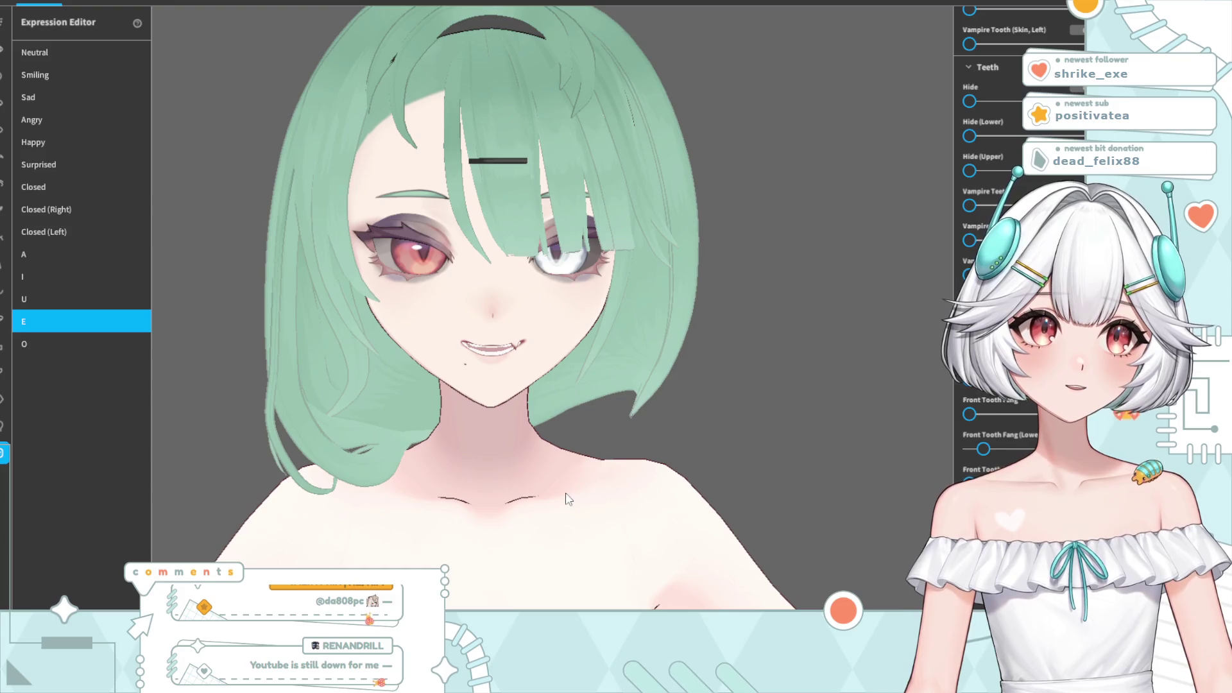
pyautogui.click(4, 318)
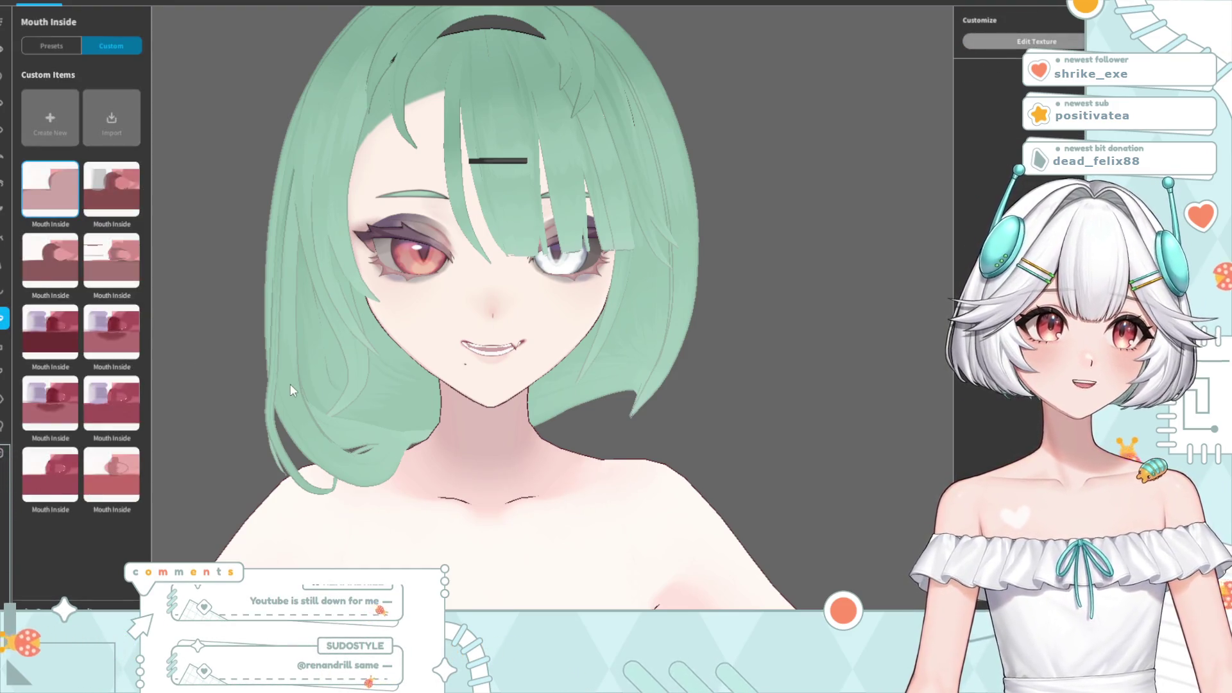
# - Open the Mouth Inside texture for editing and add a new layer above the default design
pyautogui.click(1001, 41)
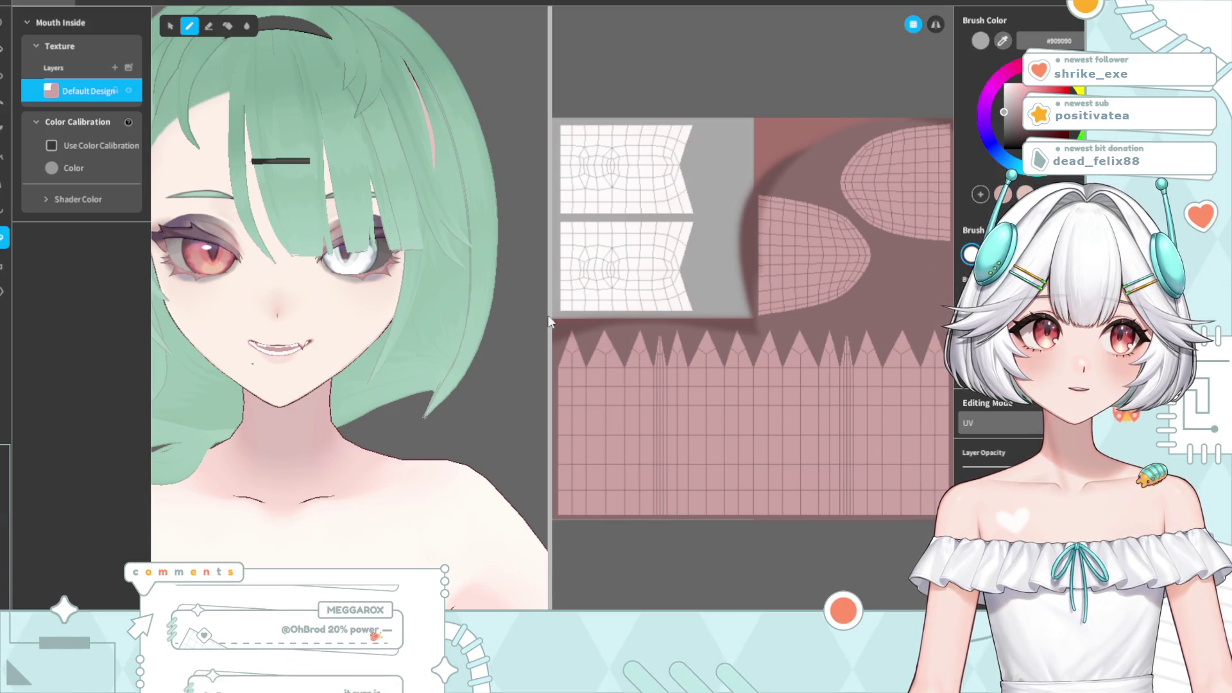
pyautogui.click(115, 67)
# - Paint a long dark stroke across the lower band of the mouth-inside UV island
pyautogui.moveTo(719, 267)
pyautogui.mouseDown()
pyautogui.moveTo(599, 252)
pyautogui.moveTo(684, 140)
pyautogui.mouseUp()
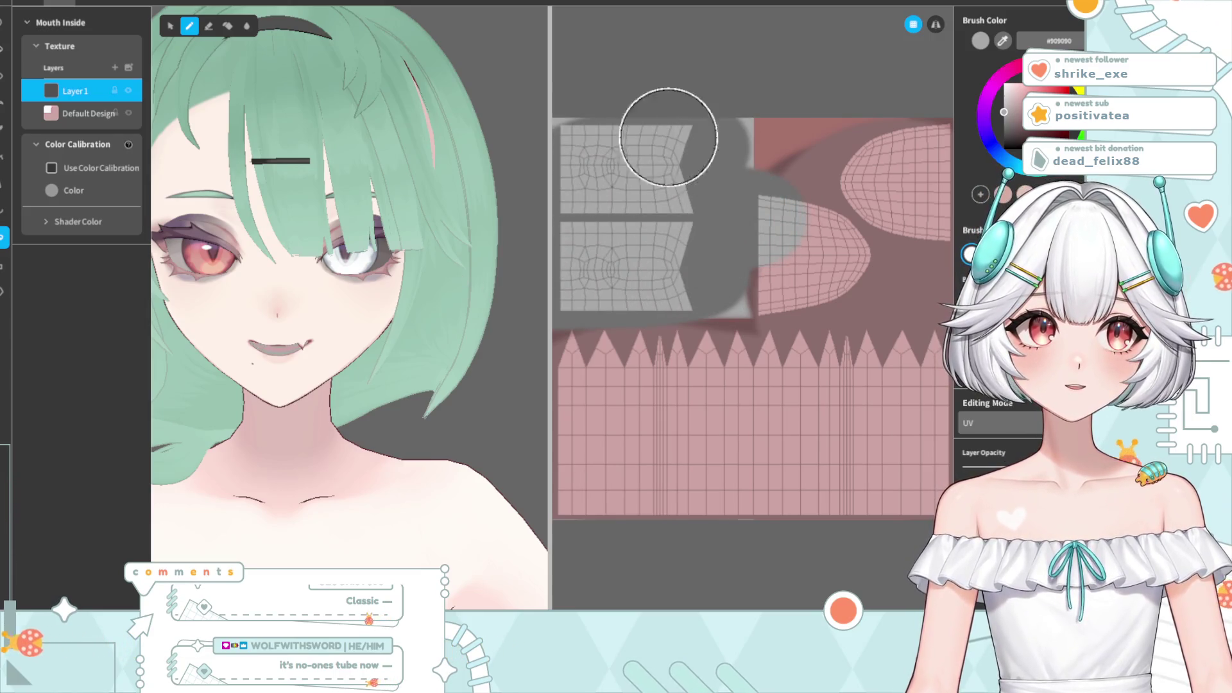
pyautogui.moveTo(661, 186)
pyautogui.mouseDown()
pyautogui.moveTo(778, 206)
pyautogui.moveTo(789, 278)
pyautogui.moveTo(745, 308)
pyautogui.mouseUp()
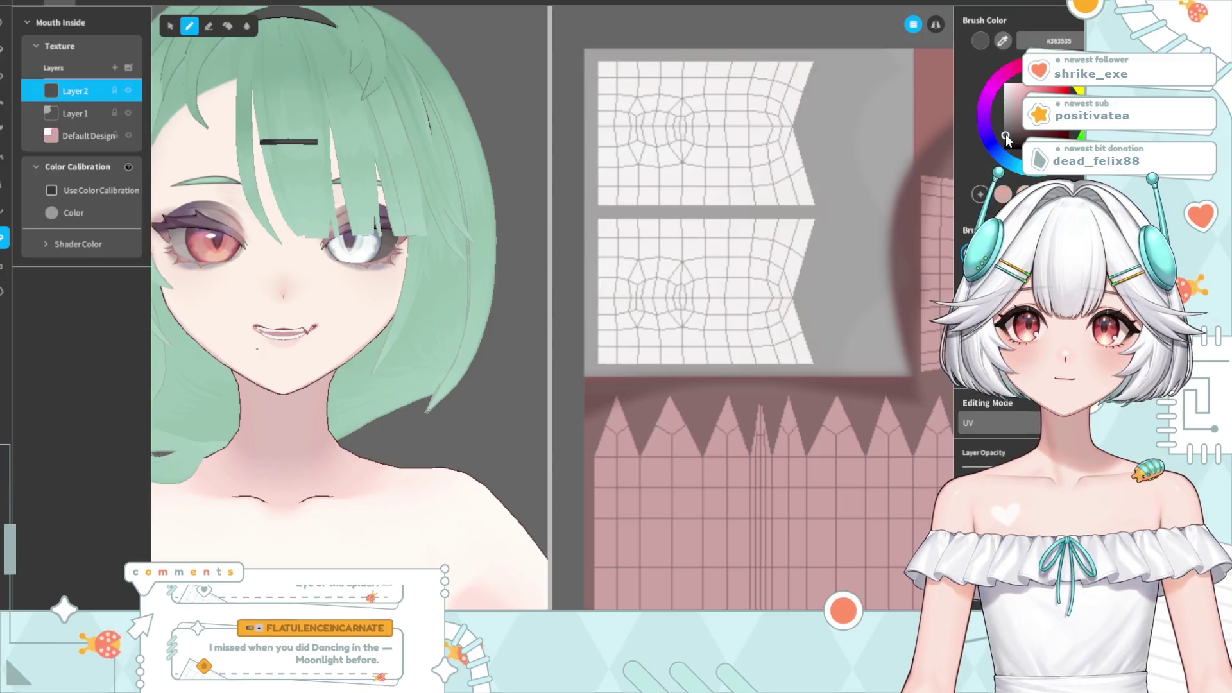
pyautogui.moveTo(826, 275); pyautogui.dragTo(778, 289, button='right')
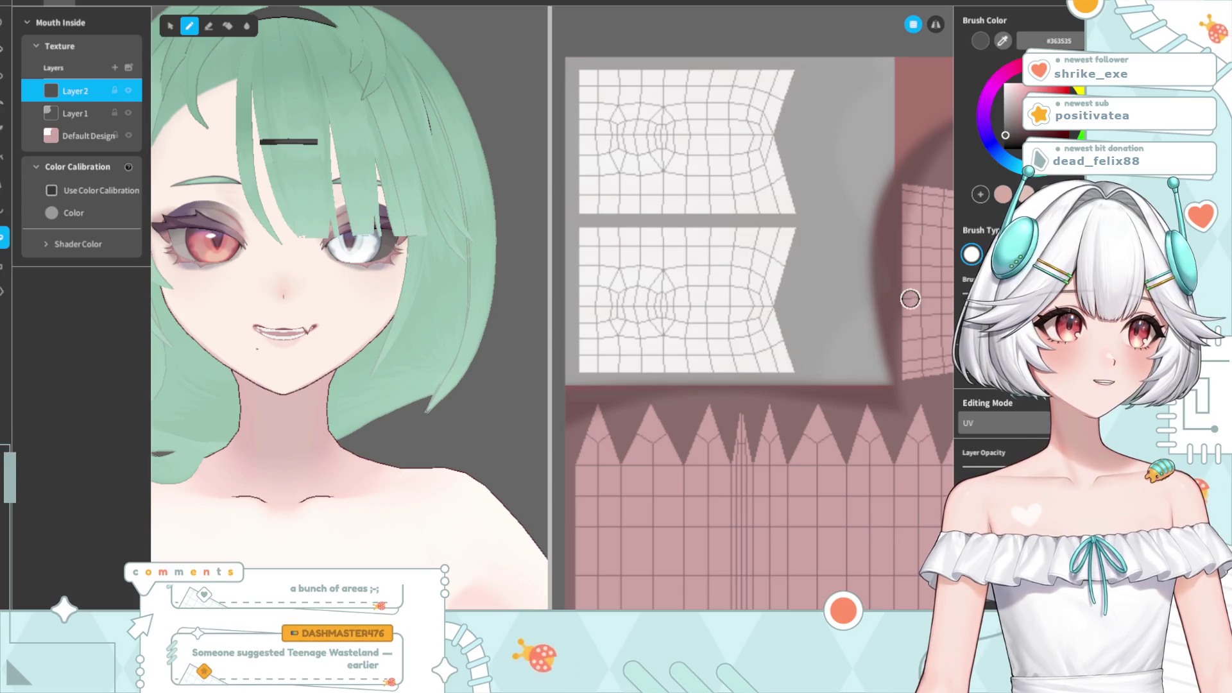
pyautogui.scroll(2, 765, 305)
pyautogui.moveTo(744, 304); pyautogui.dragTo(837, 276, button='right')
pyautogui.moveTo(901, 273); pyautogui.dragTo(546, 274)
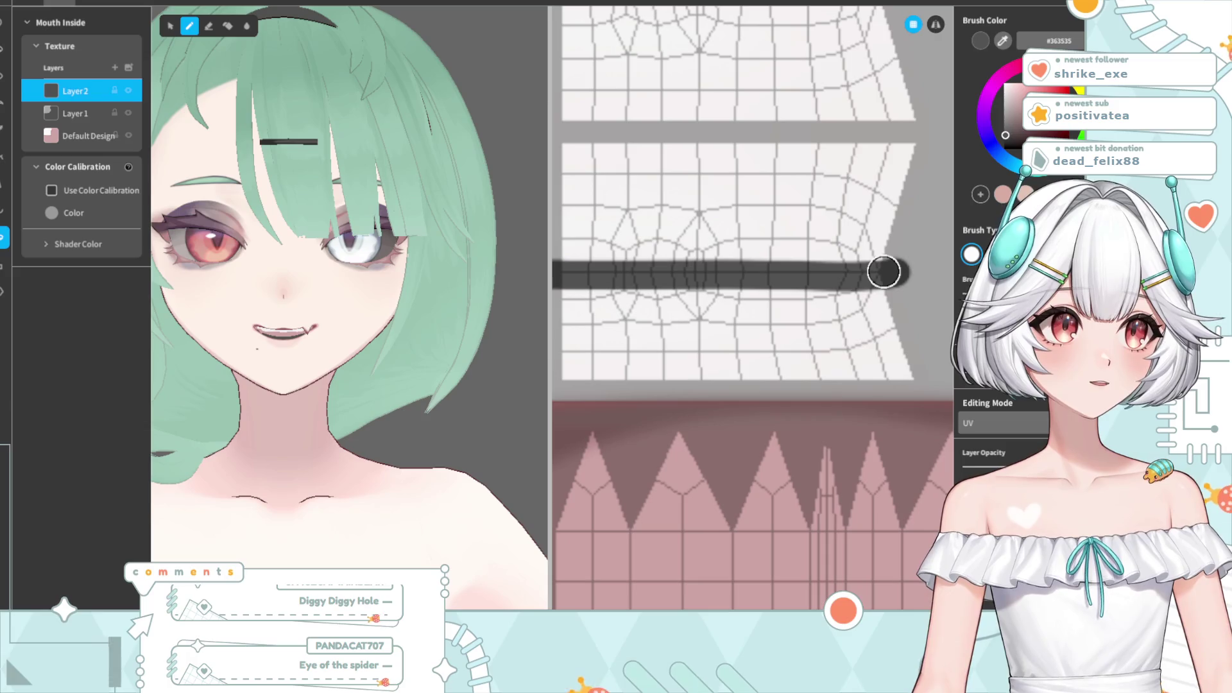
pyautogui.hotkey('ctrl', 'z')
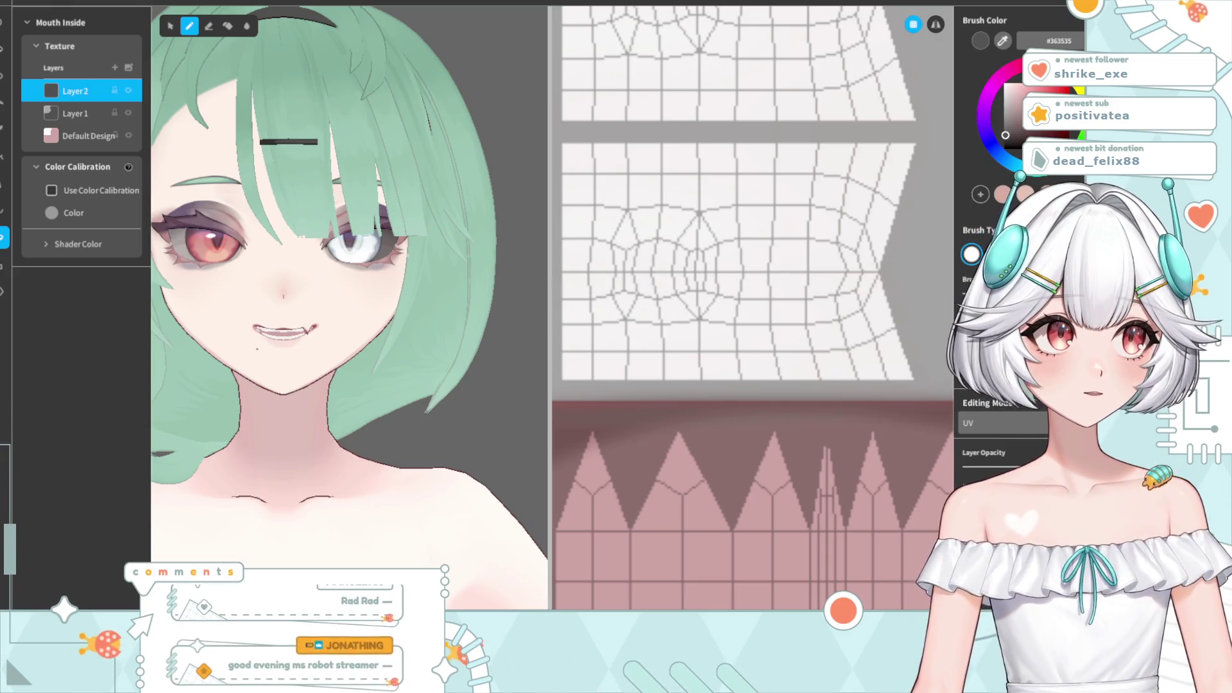
pyautogui.moveTo(897, 271); pyautogui.dragTo(551, 275)
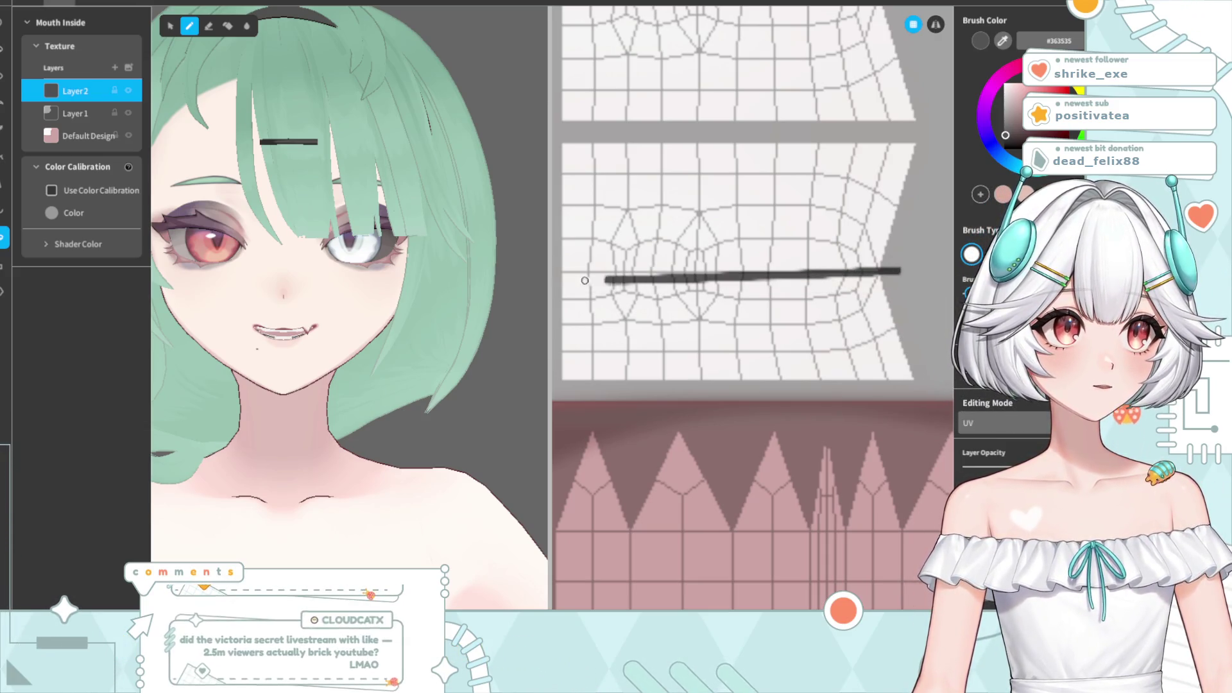
pyautogui.hotkey('ctrl', 'z')
pyautogui.moveTo(891, 266); pyautogui.dragTo(522, 269)
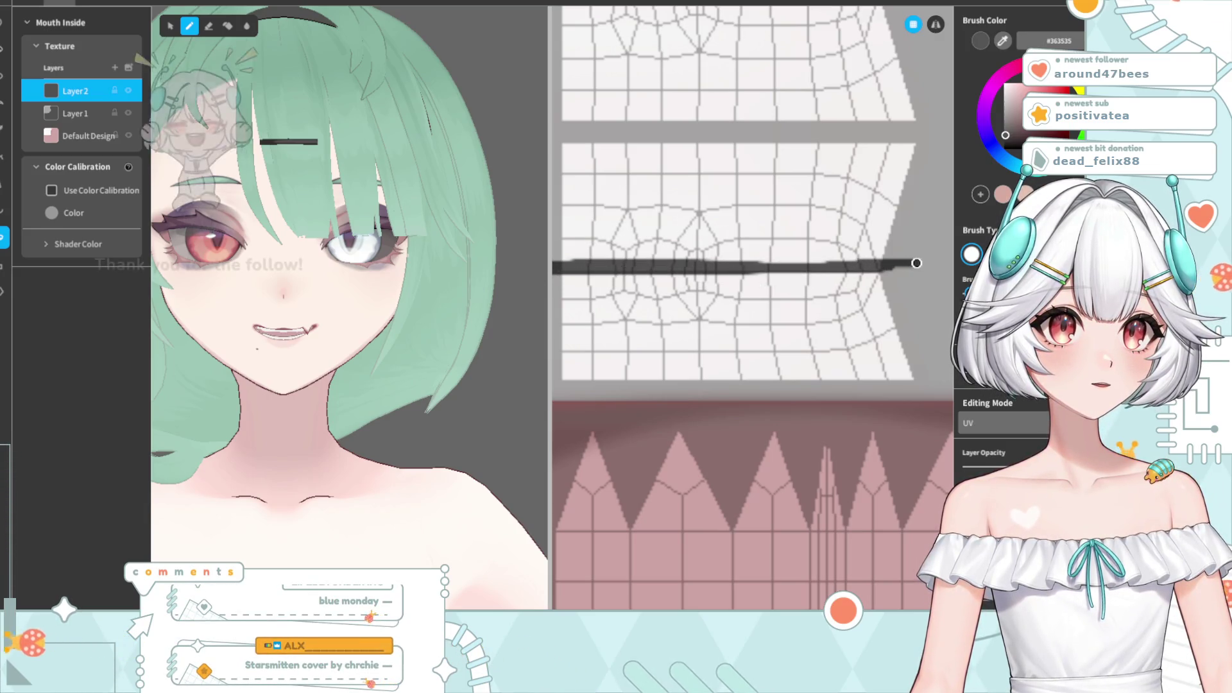
# - Paint the upper band dark along its full length
pyautogui.scroll(3, 842, 333)
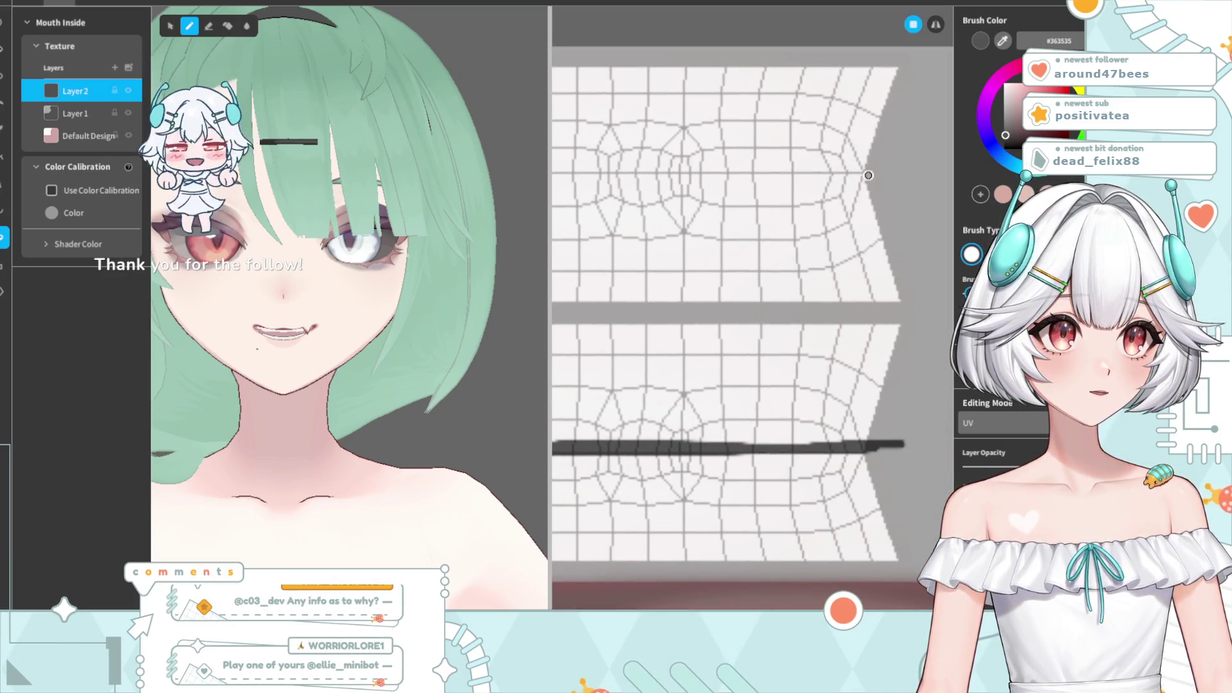
pyautogui.moveTo(869, 175); pyautogui.dragTo(541, 176)
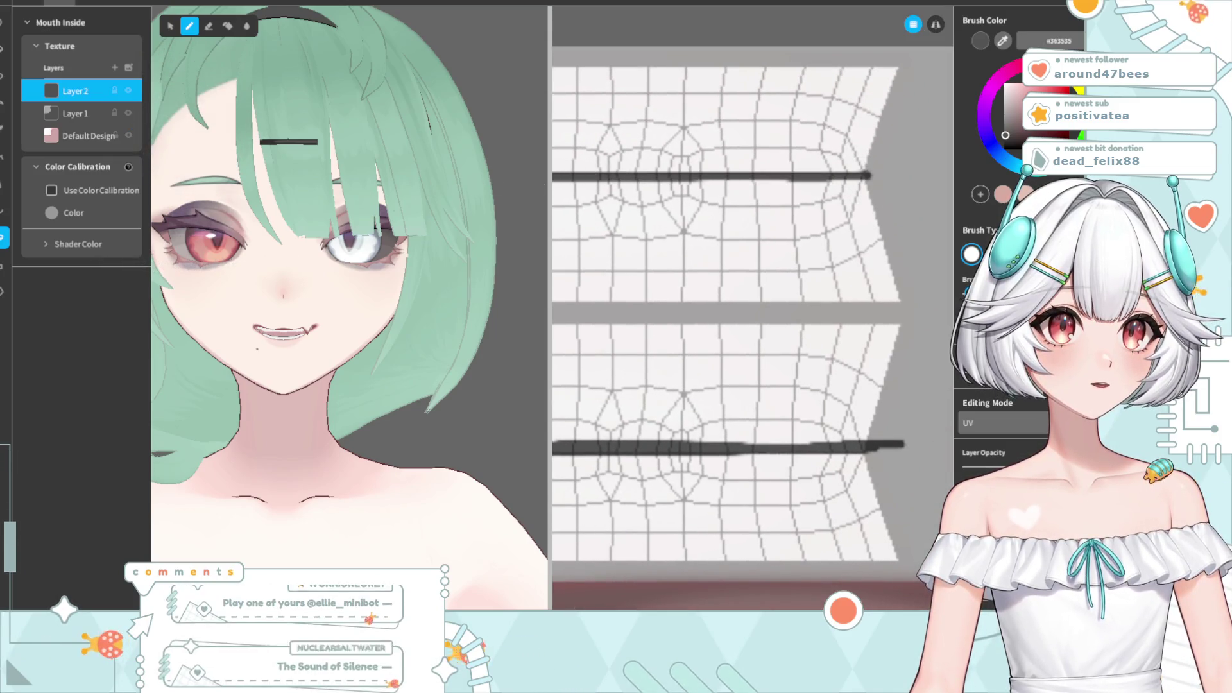
pyautogui.moveTo(887, 174); pyautogui.dragTo(551, 177)
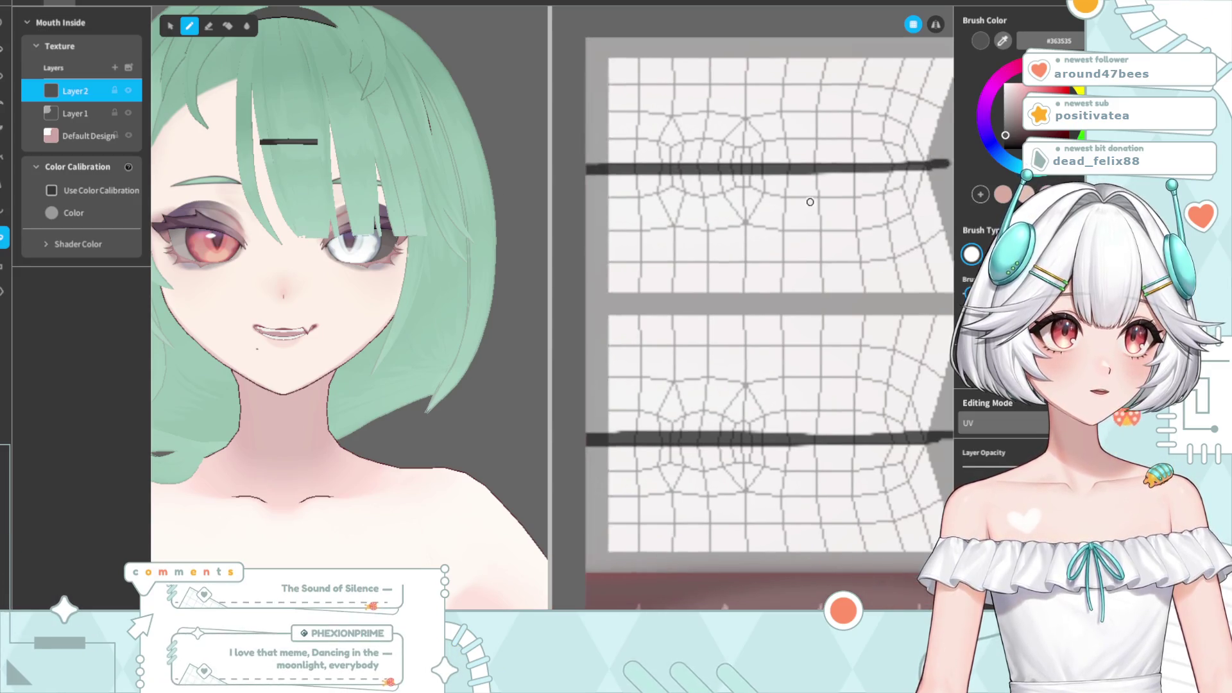
pyautogui.moveTo(268, 186); pyautogui.dragTo(403, 183)
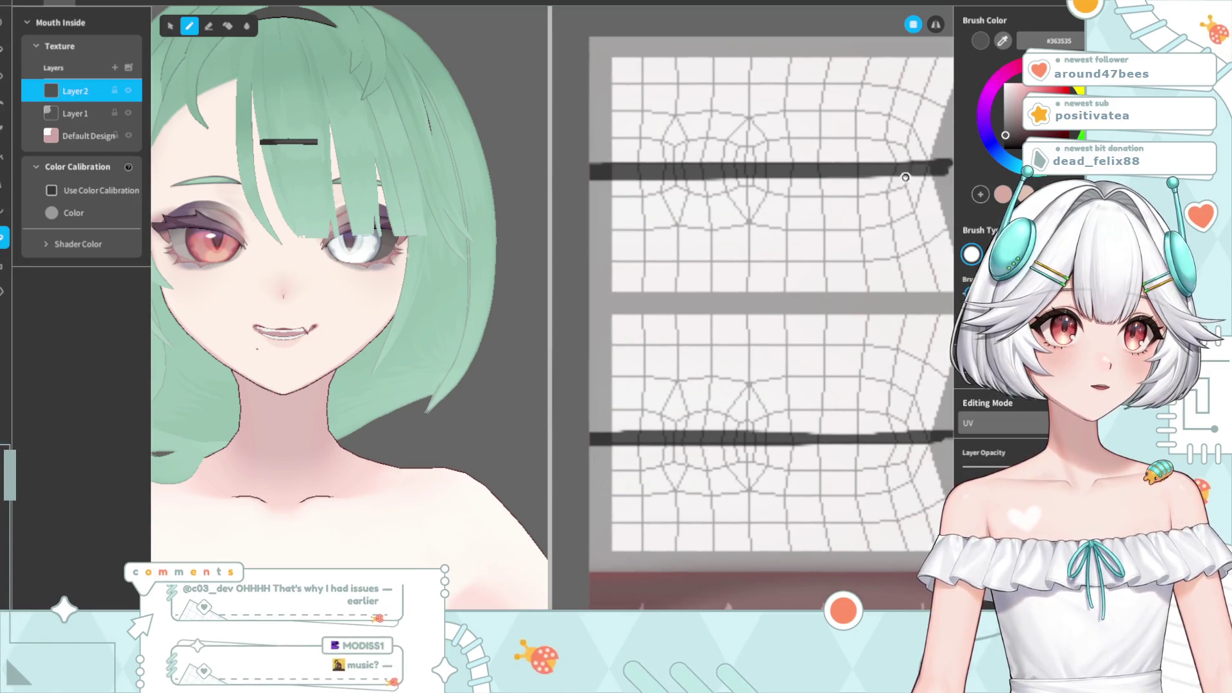
pyautogui.moveTo(946, 176); pyautogui.dragTo(590, 178)
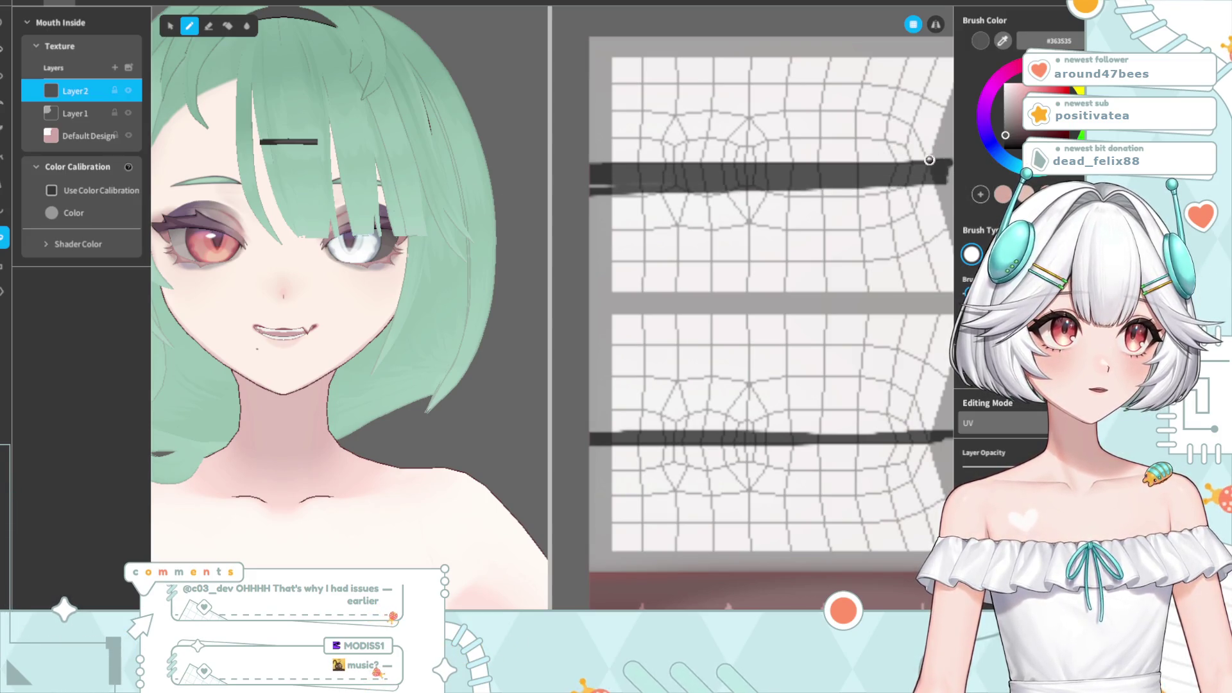
pyautogui.scroll(2, 321, 341)
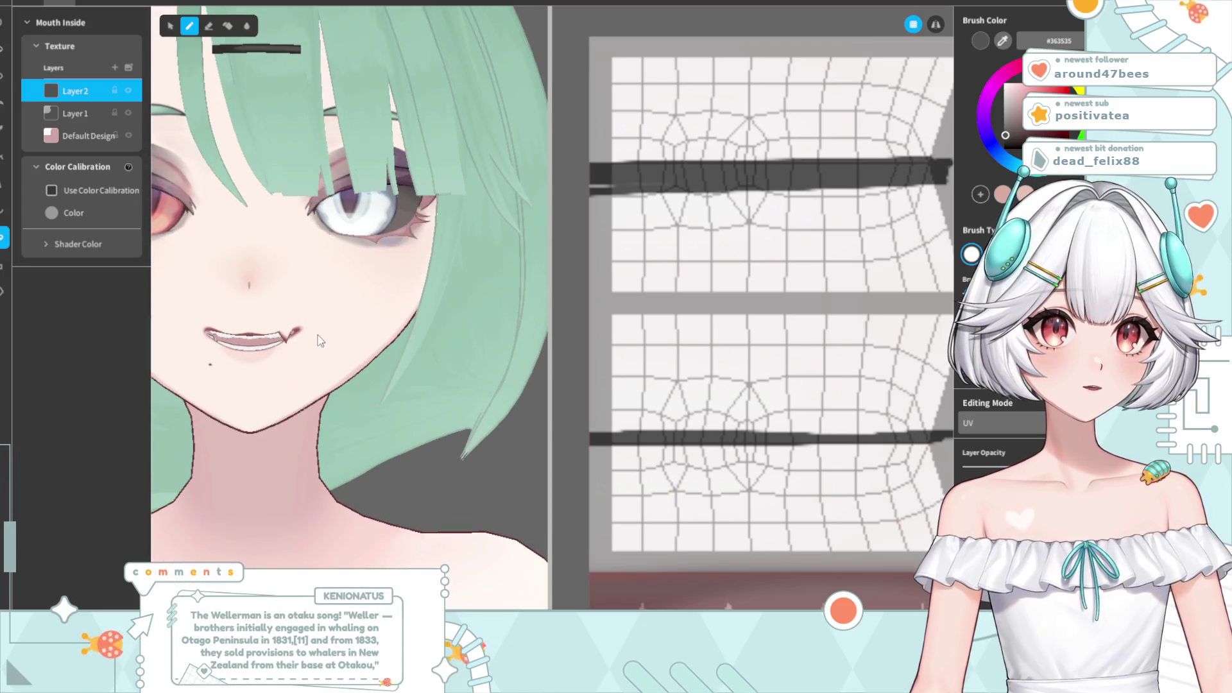
# - Lower the layer opacity to fade the strokes, then paint dark red along the bands
pyautogui.moveTo(1005, 468); pyautogui.dragTo(1052, 467)
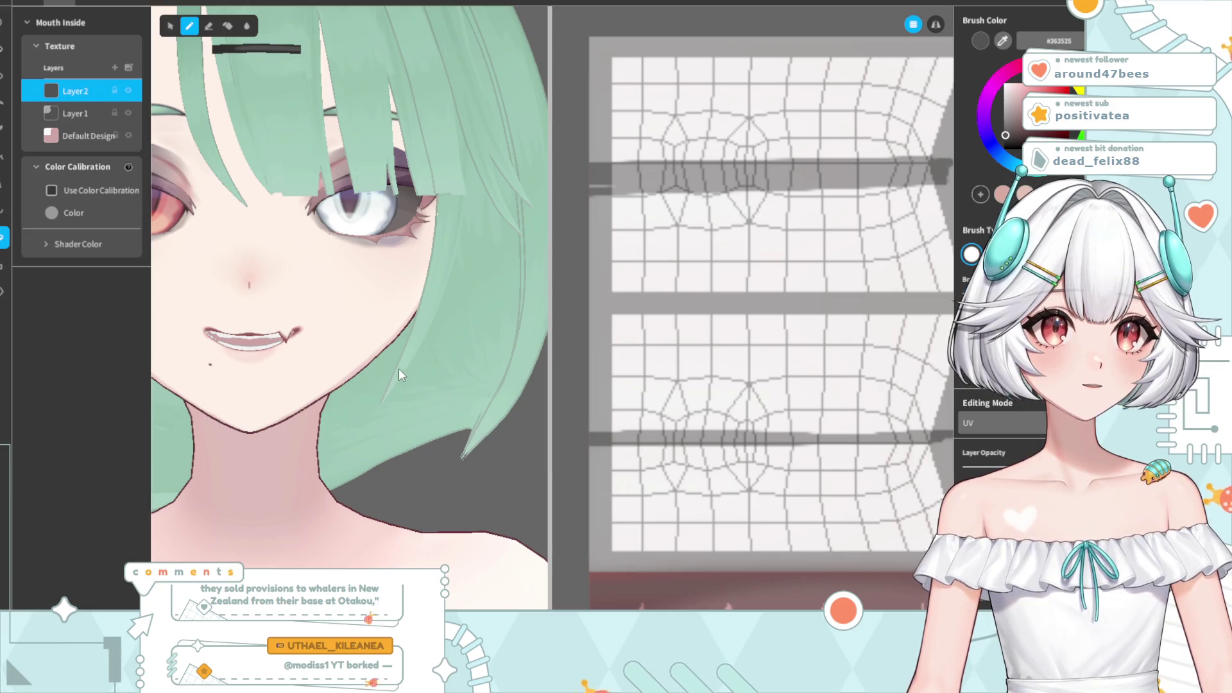
pyautogui.scroll(-5, 398, 375)
pyautogui.scroll(6, 399, 375)
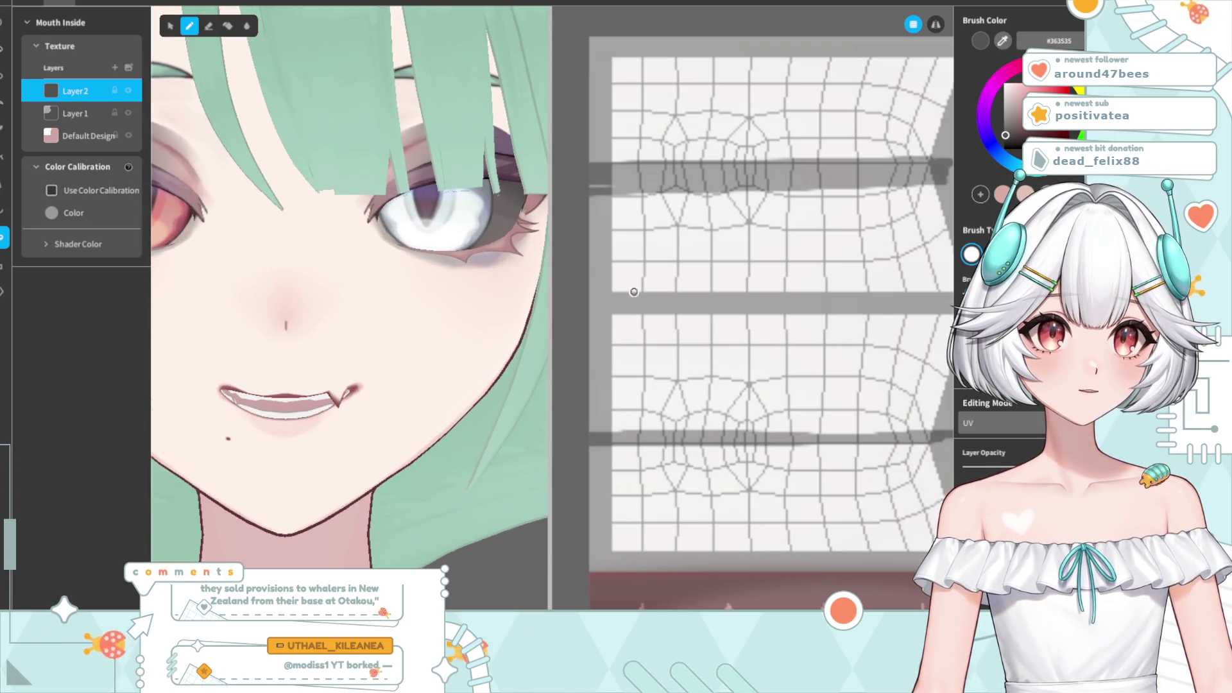
pyautogui.click(301, 388)
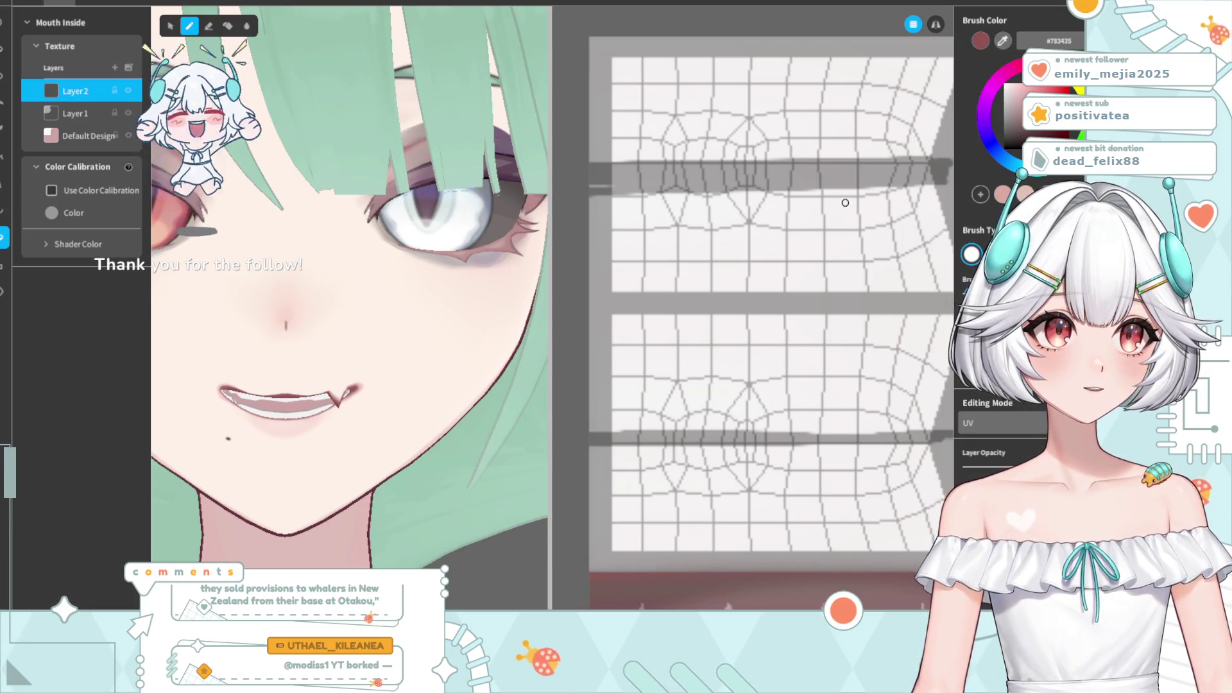
pyautogui.moveTo(844, 201); pyautogui.dragTo(813, 206, button='middle')
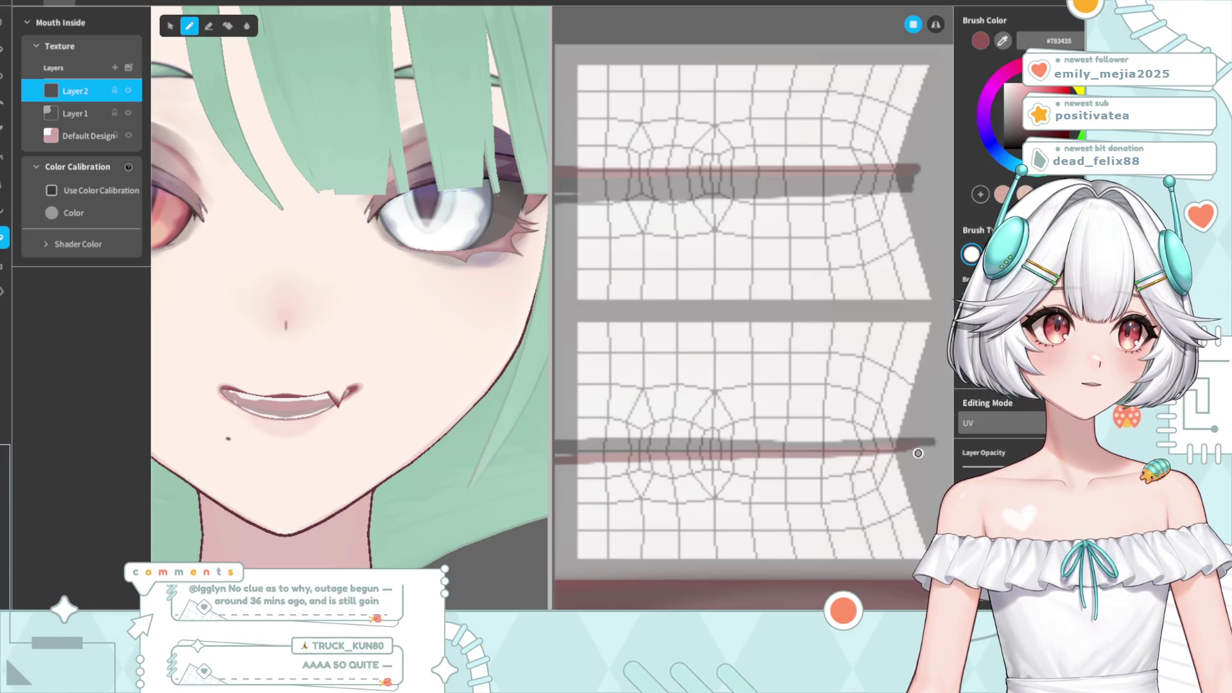
# - Undo and redo the last red mouth stroke, then switch to the Eraser
pyautogui.hotkey('ctrl', 'z')
pyautogui.hotkey('ctrl', 'y')
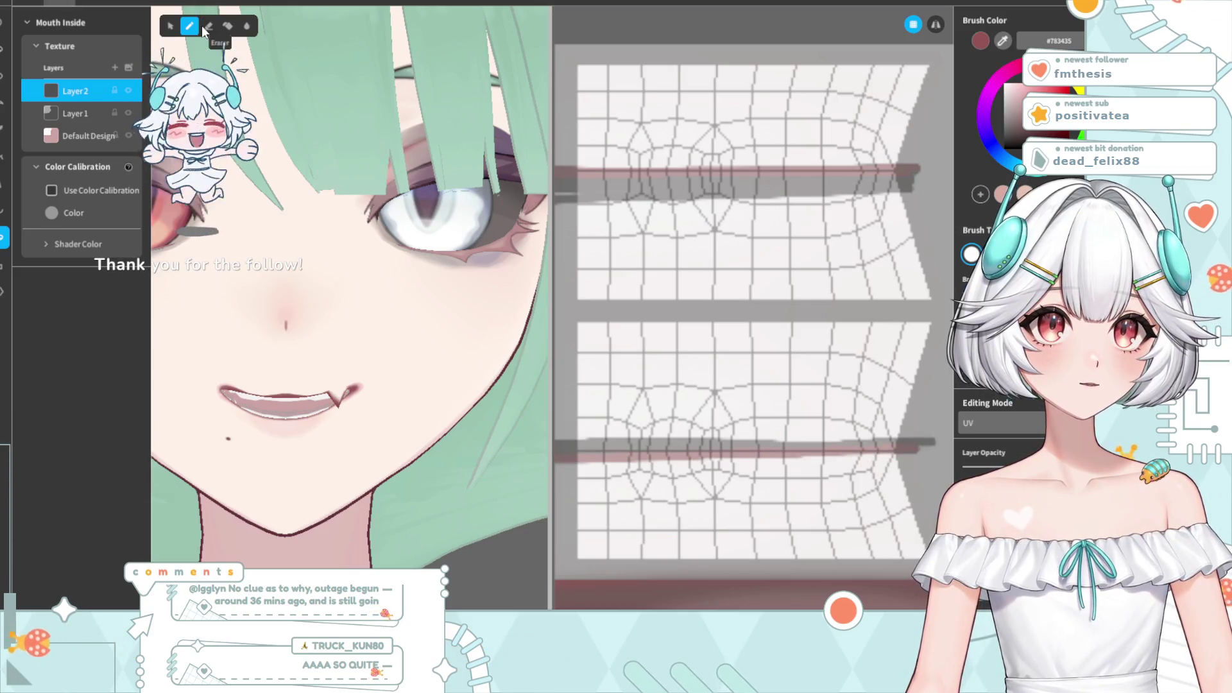
pyautogui.press('e')
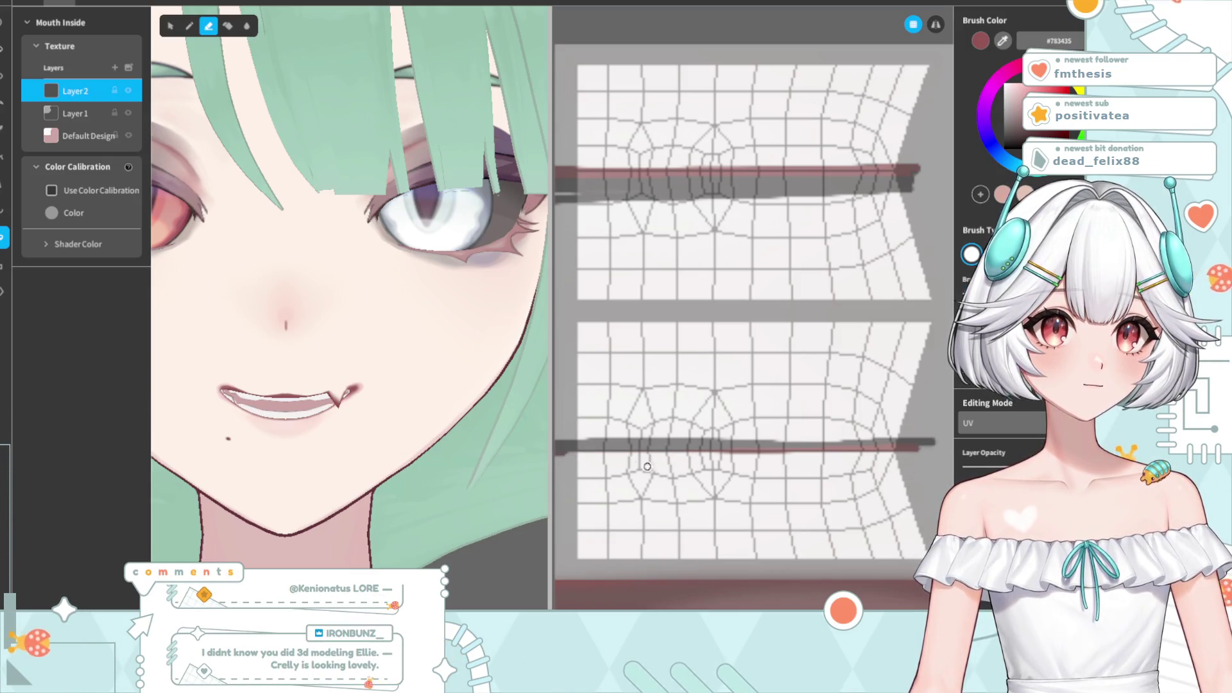
# - Turn the model to check the painted mouth, then close the texture editor
pyautogui.scroll(-5, 337, 437)
pyautogui.moveTo(377, 441); pyautogui.dragTo(362, 408, button='right')
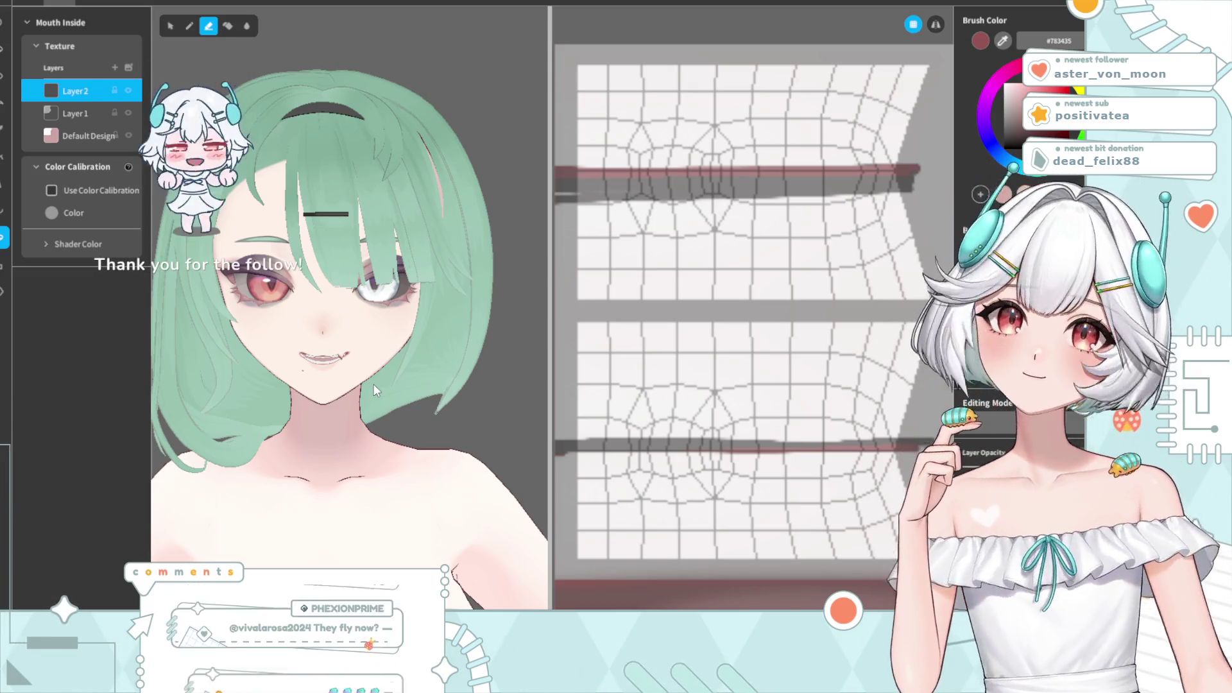
pyautogui.moveTo(374, 384); pyautogui.dragTo(334, 425, button='right')
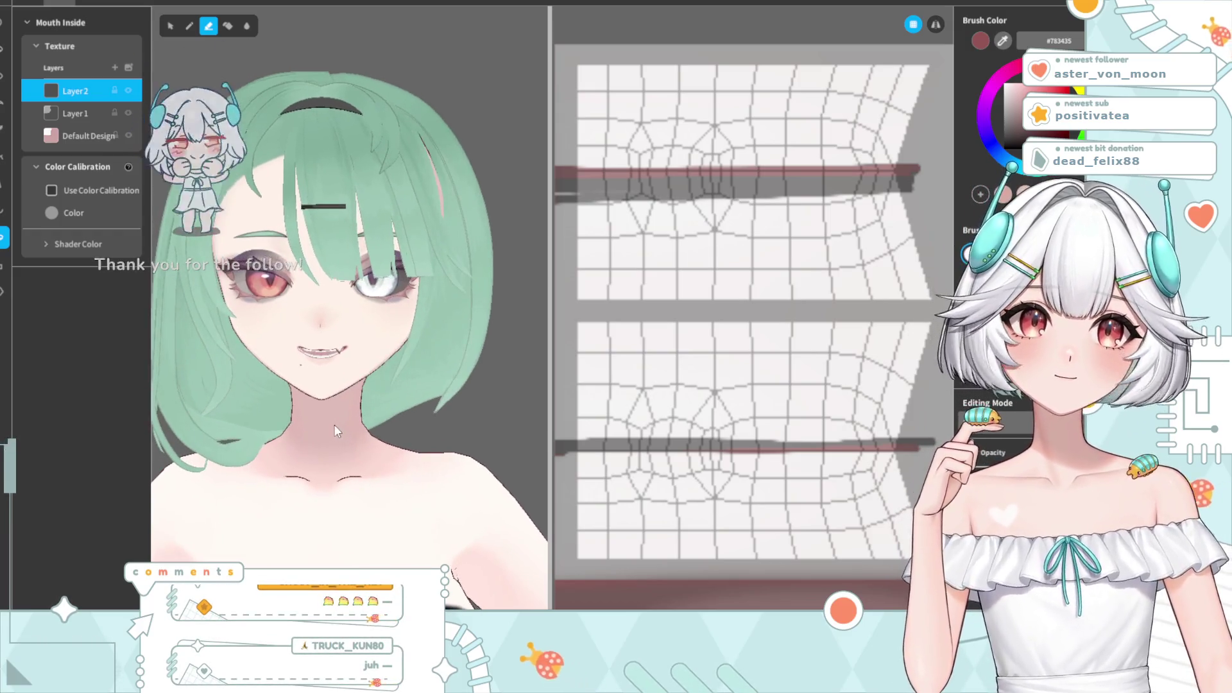
pyautogui.click(32, 9)
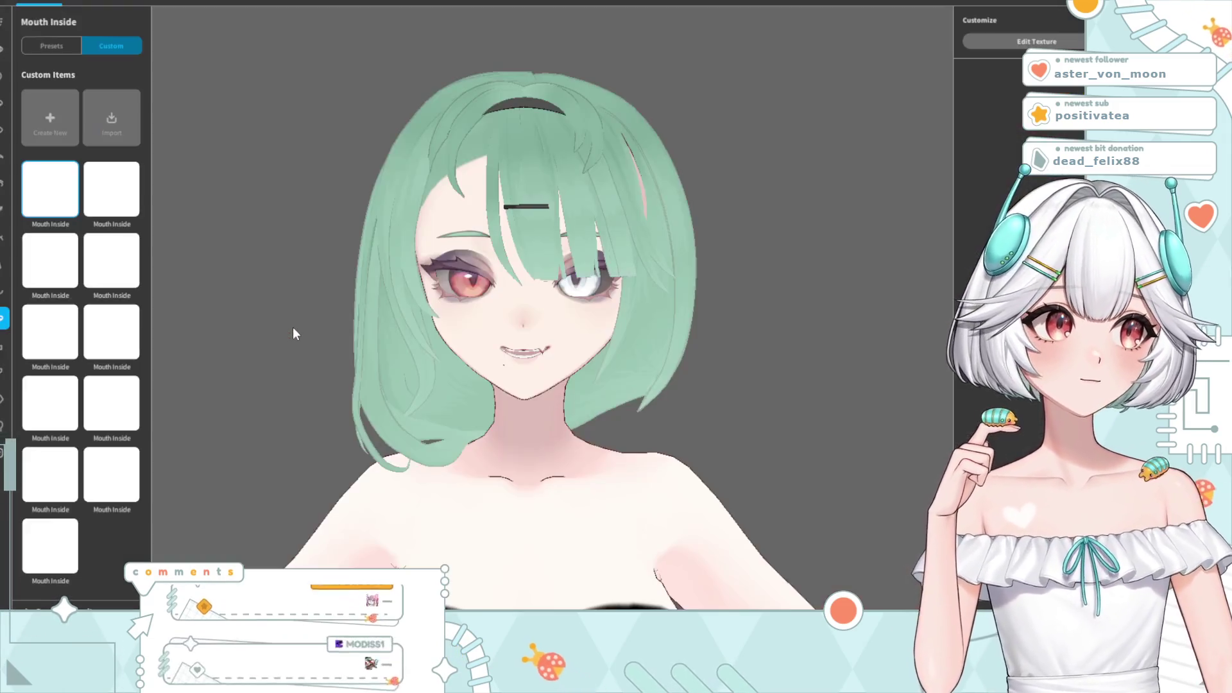
# - Zoom in on the face and open the Expression Editor listing Neutral through O
pyautogui.scroll(2, 561, 383)
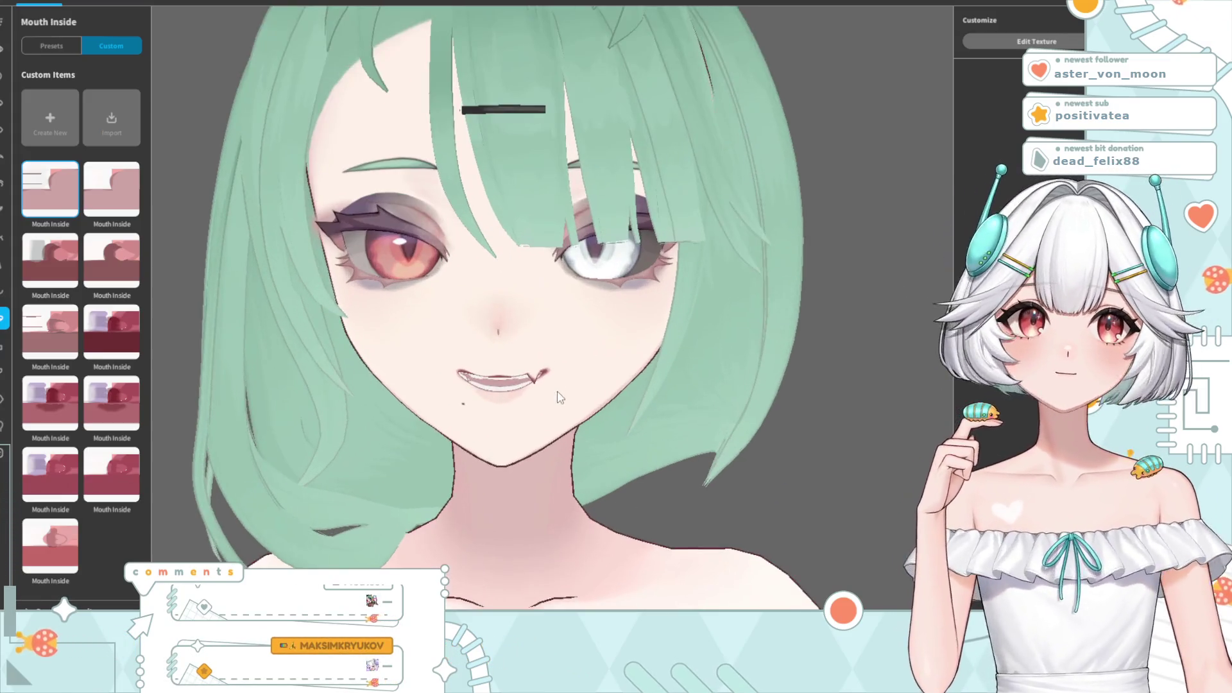
pyautogui.scroll(1, 562, 389)
pyautogui.scroll(1, 562, 389)
pyautogui.scroll(1, 507, 404)
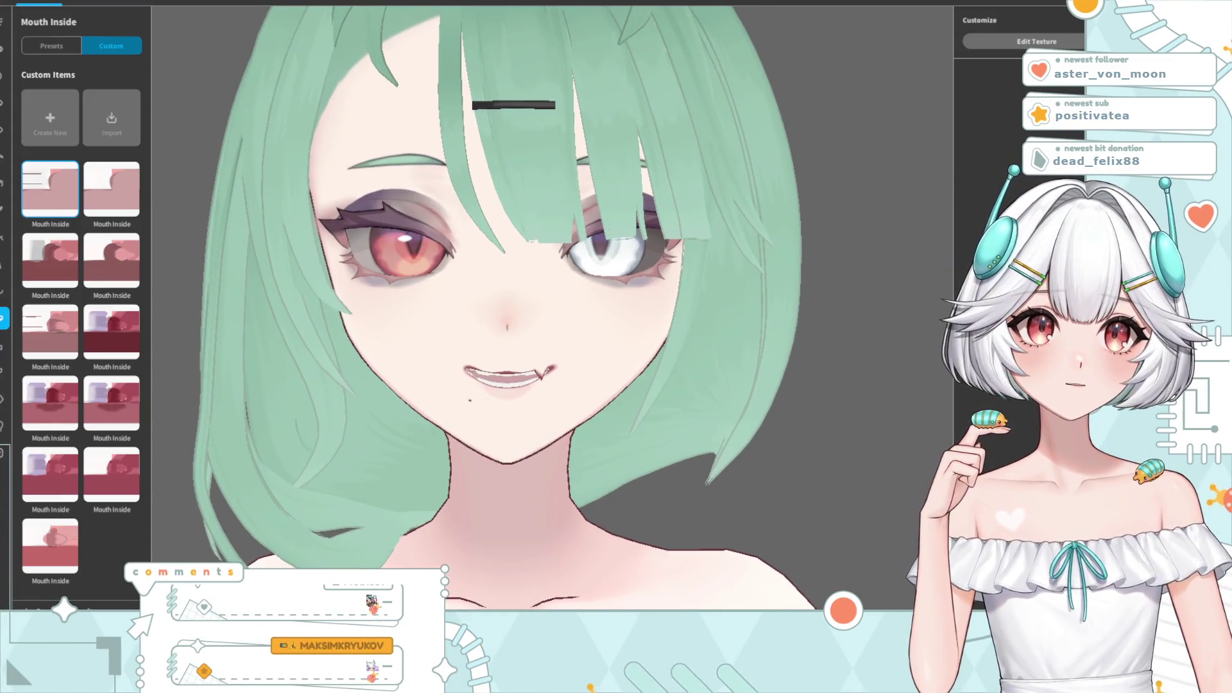
pyautogui.click(3, 459)
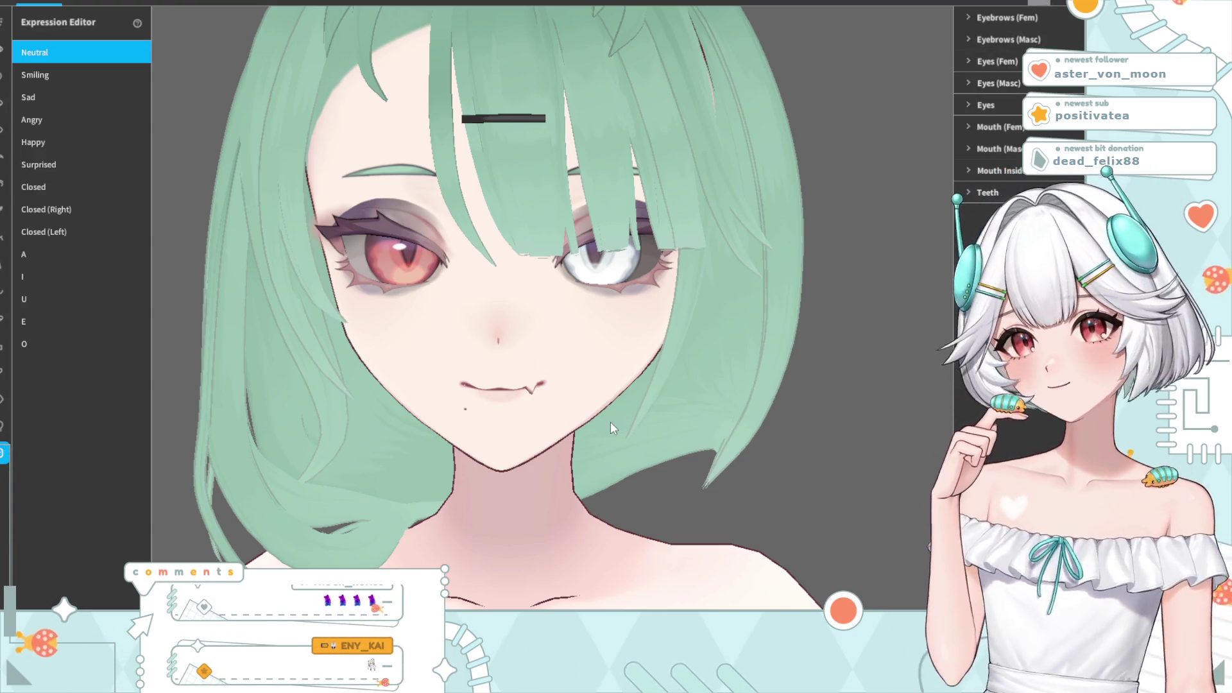
pyautogui.press('Escape')
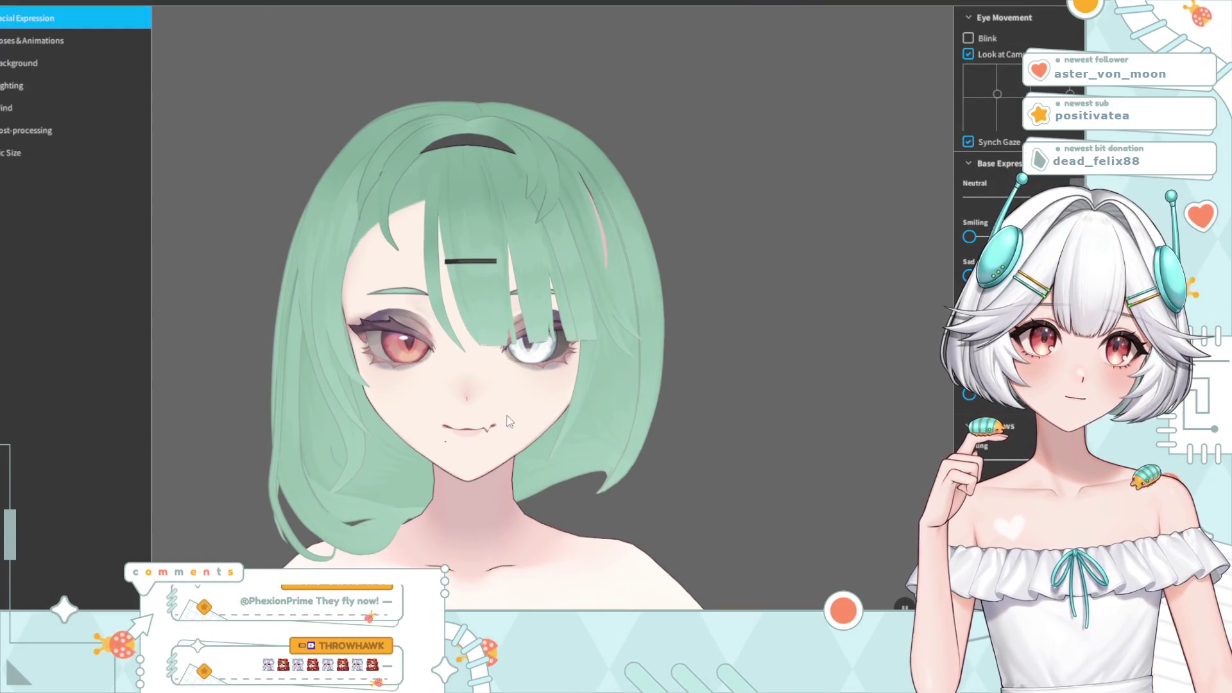
pyautogui.scroll(5, 522, 419)
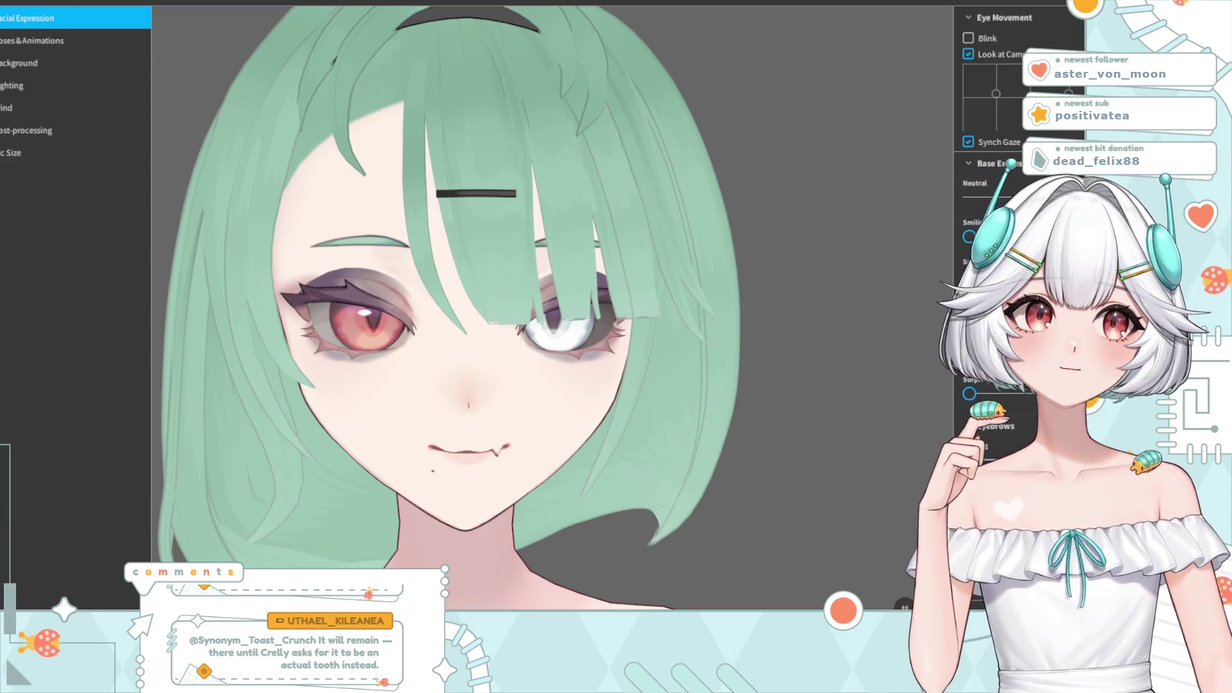
pyautogui.scroll(-5, 988, 192)
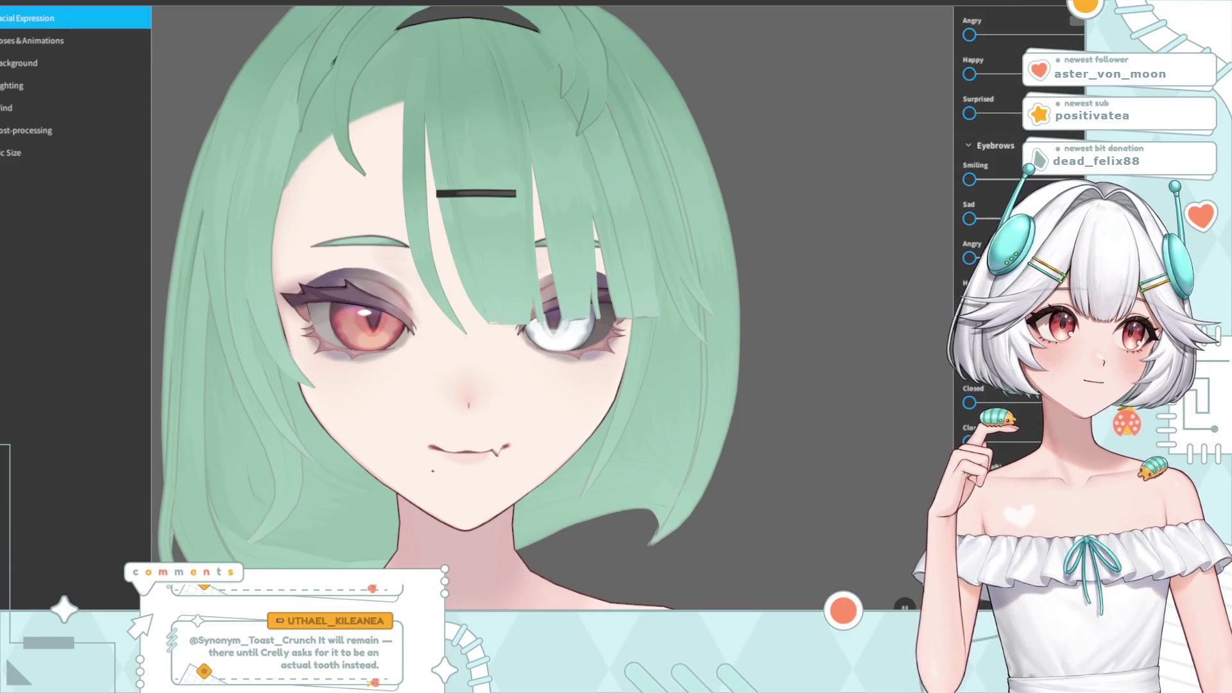
pyautogui.click(968, 146)
pyautogui.click(968, 167)
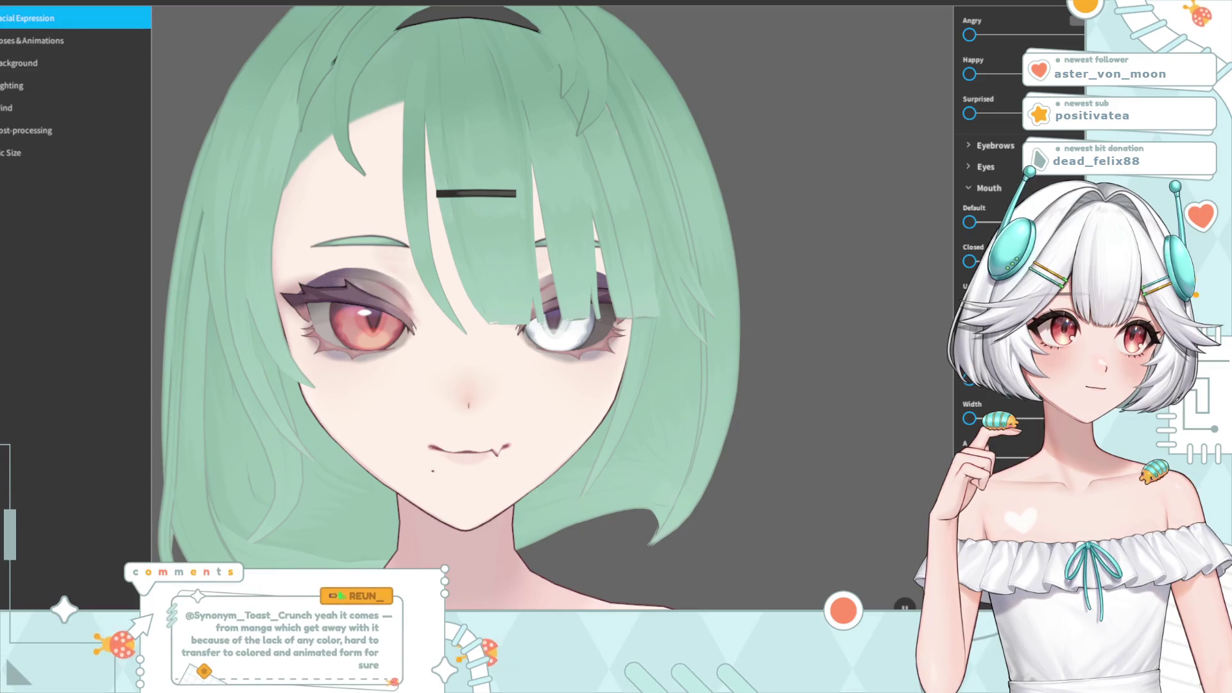
pyautogui.scroll(-3, 645, 403)
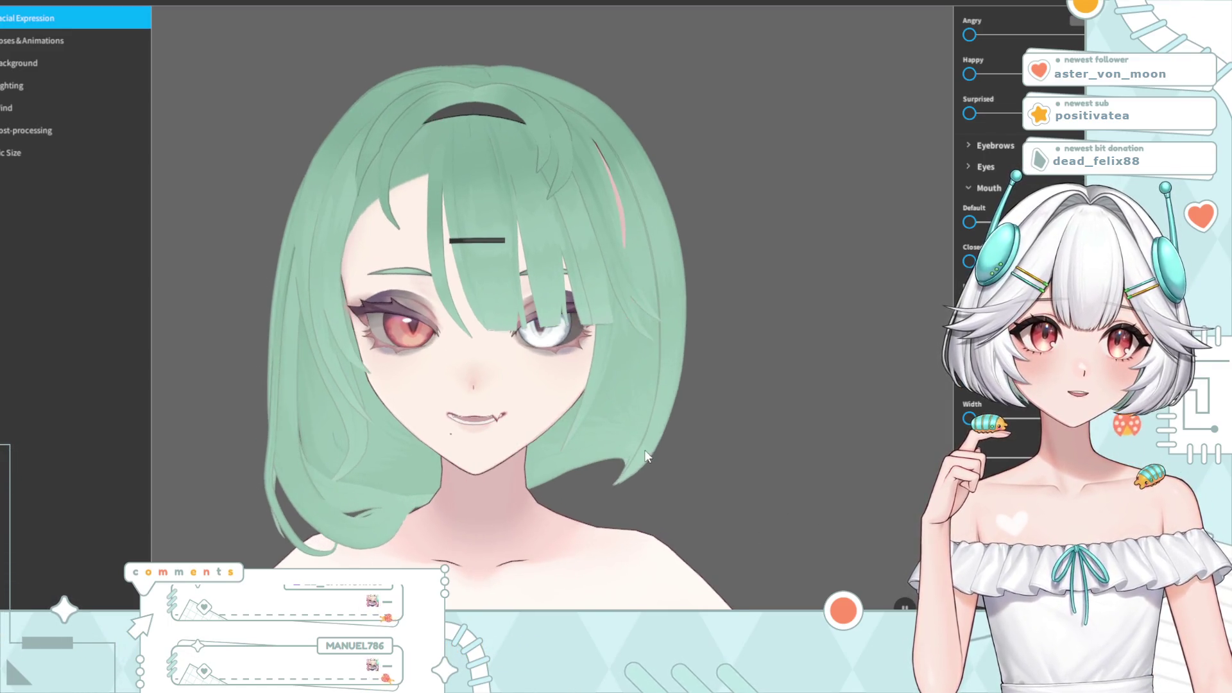
pyautogui.scroll(-3, 611, 438)
pyautogui.scroll(-3, 985, 470)
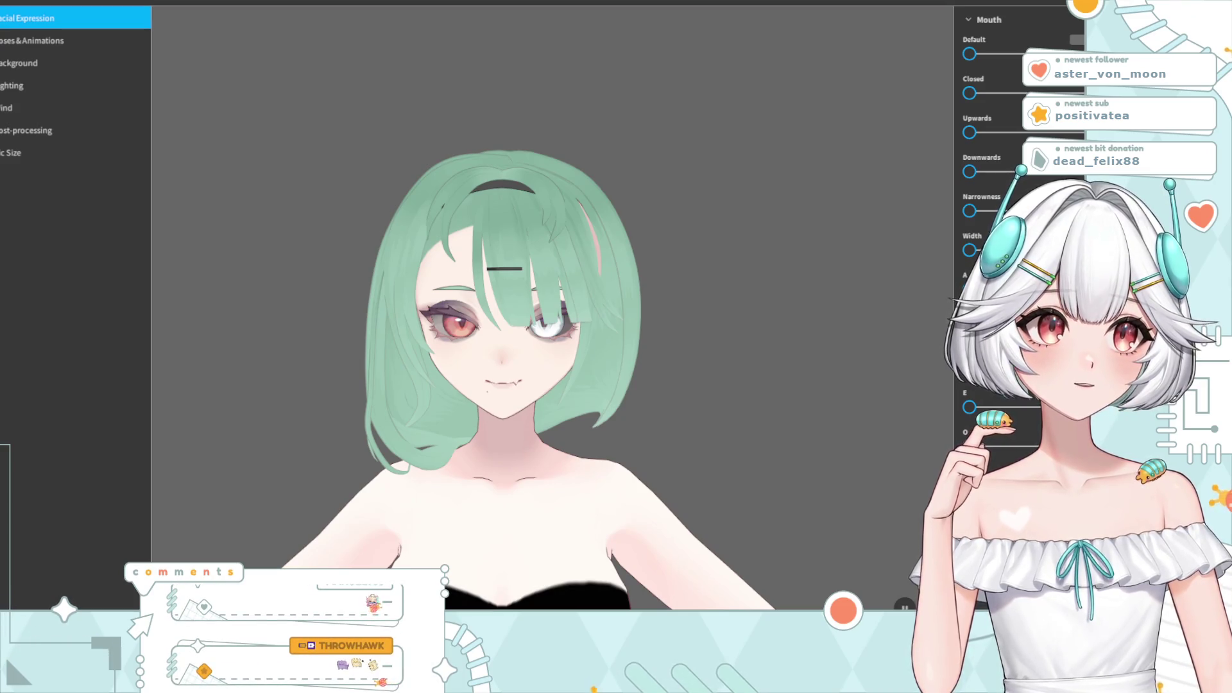
pyautogui.scroll(3, 995, 257)
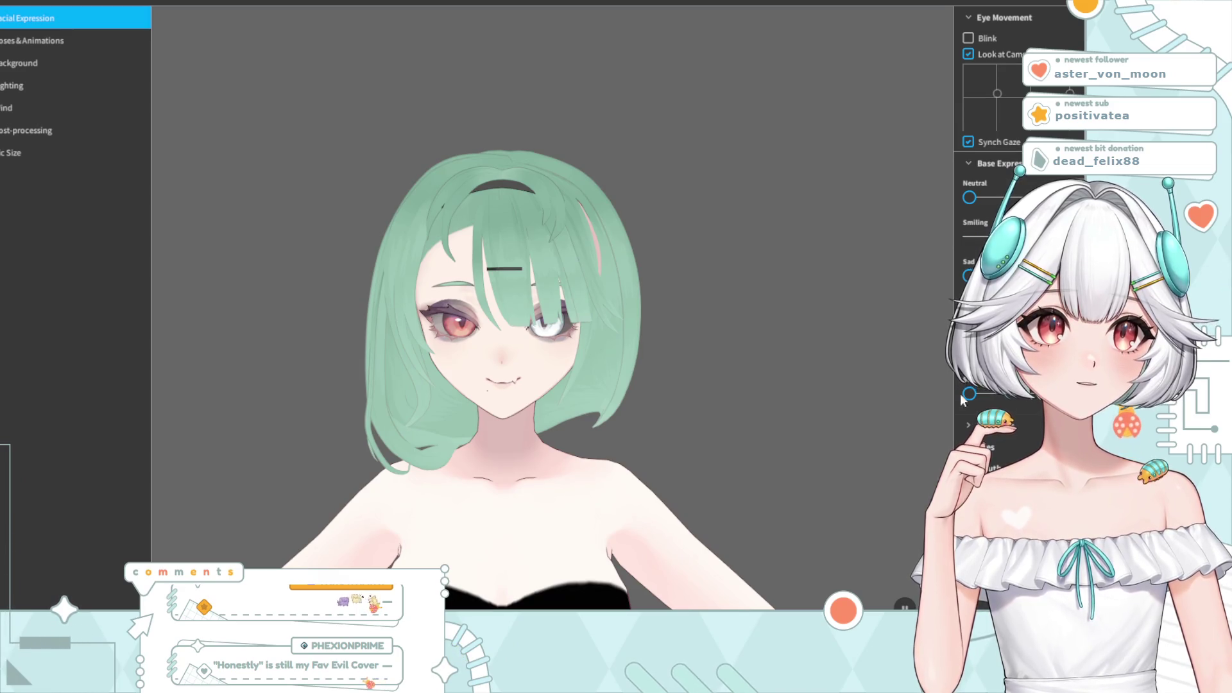
pyautogui.scroll(-3, 995, 256)
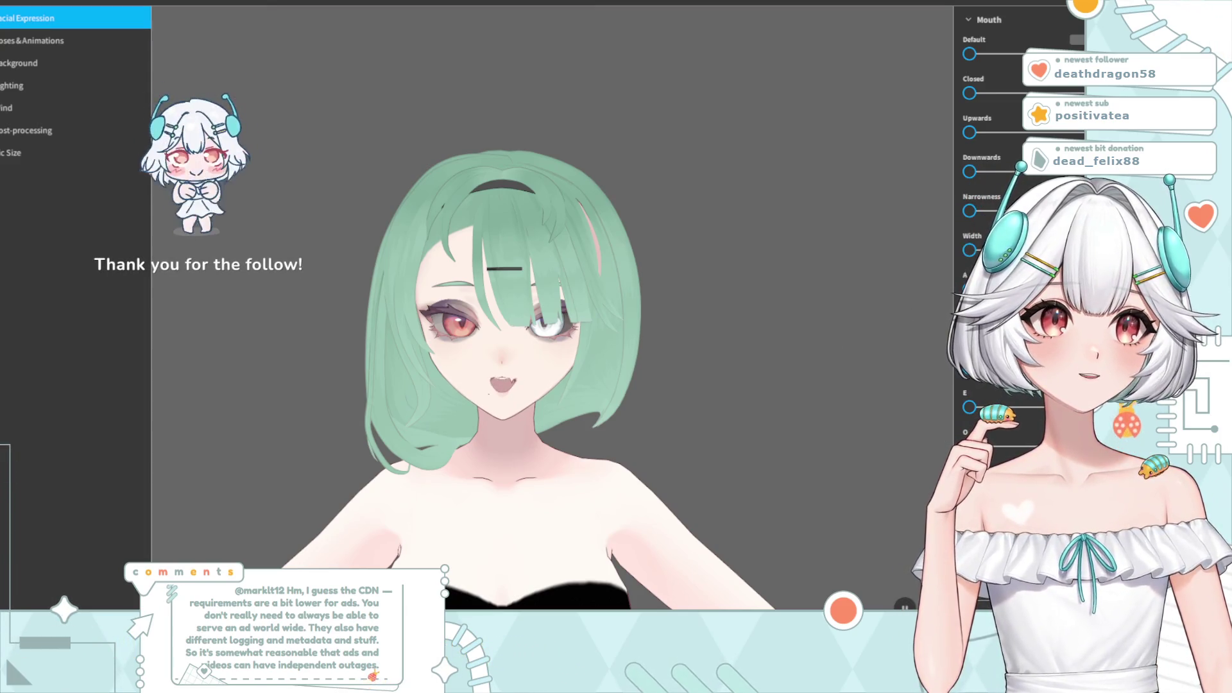
pyautogui.scroll(5, 1001, 256)
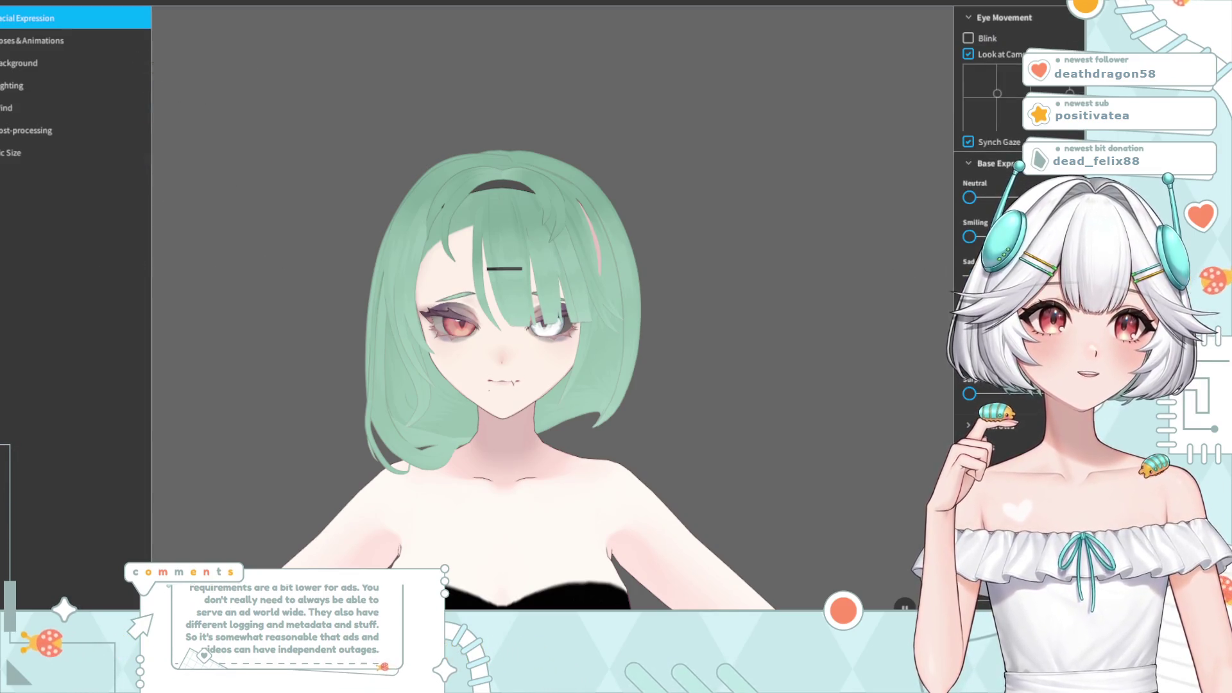
pyautogui.scroll(-3, 1001, 257)
pyautogui.scroll(-2, 645, 375)
pyautogui.scroll(3, 644, 375)
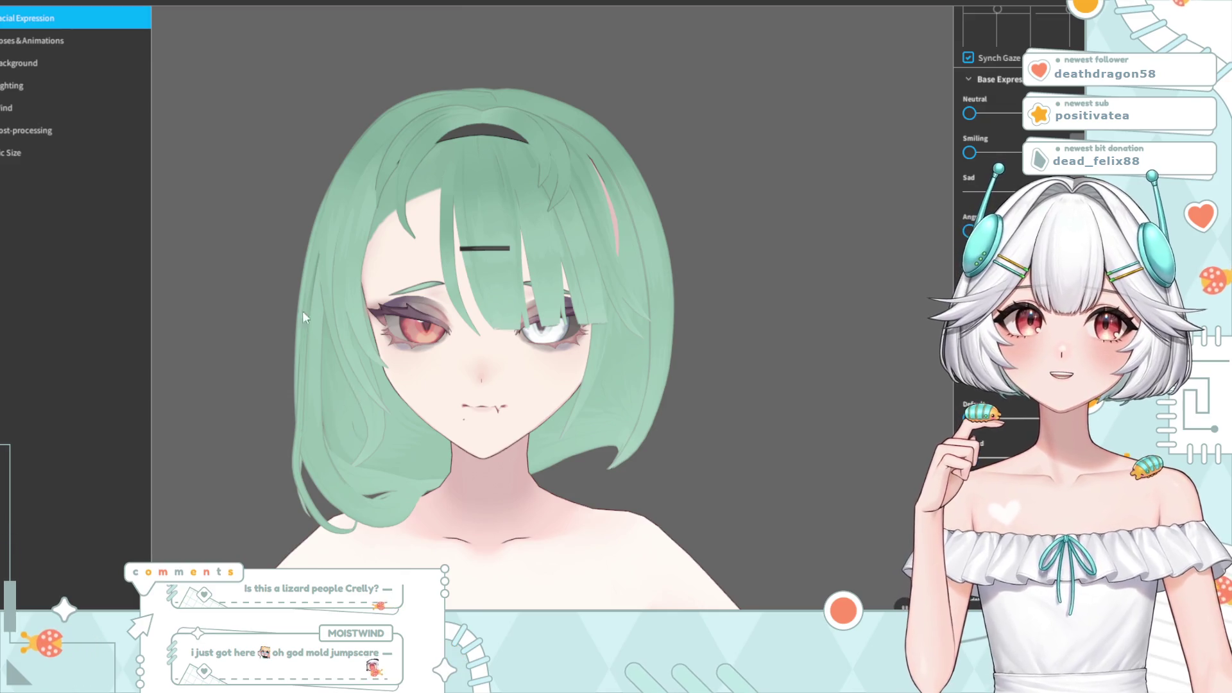
pyautogui.click(3, 453)
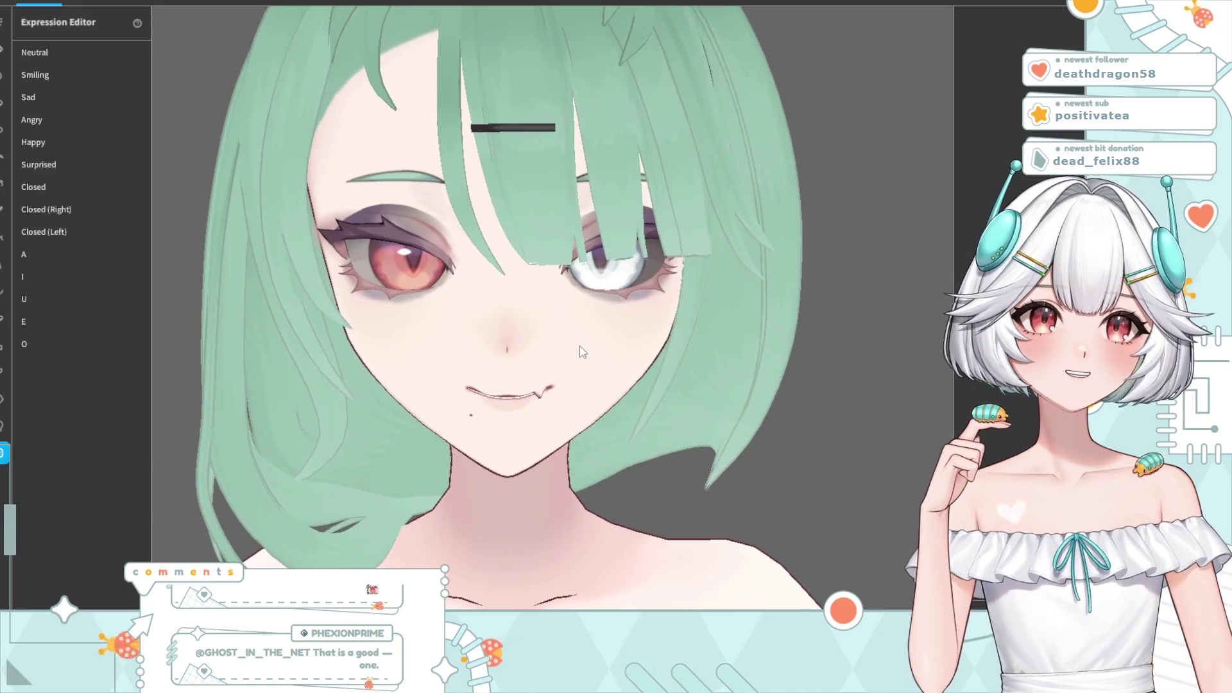
# - Select the Sad expression and blend Happy eyebrows into it under Eyebrows (Fem)
pyautogui.click(35, 94)
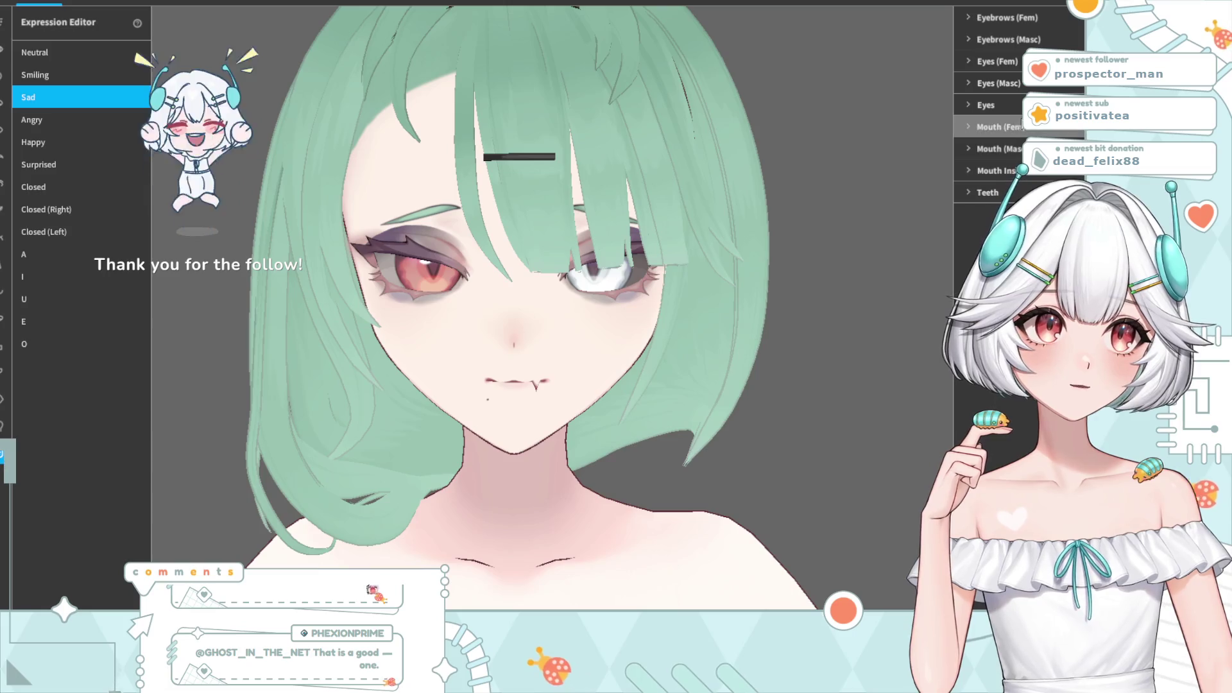
pyautogui.click(968, 19)
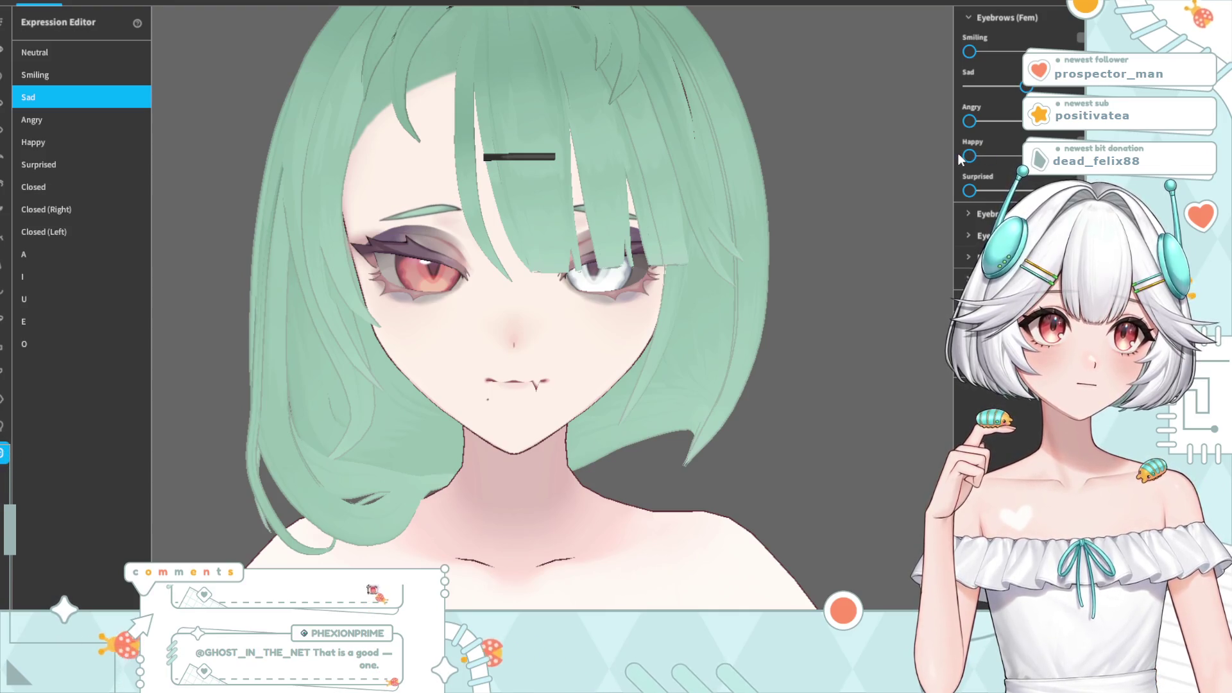
pyautogui.moveTo(969, 156); pyautogui.dragTo(1027, 156)
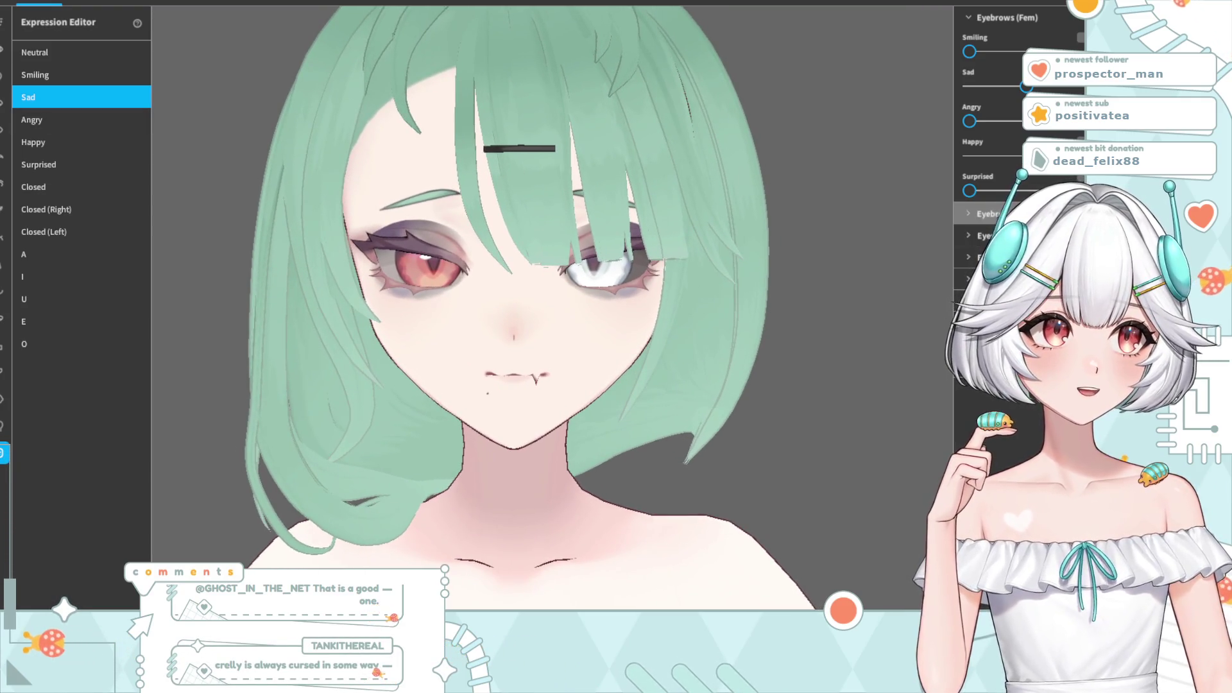
# - Expand the Eye sliders, reframe the head, and try Angry eyebrows before returning them to 0
pyautogui.click(967, 236)
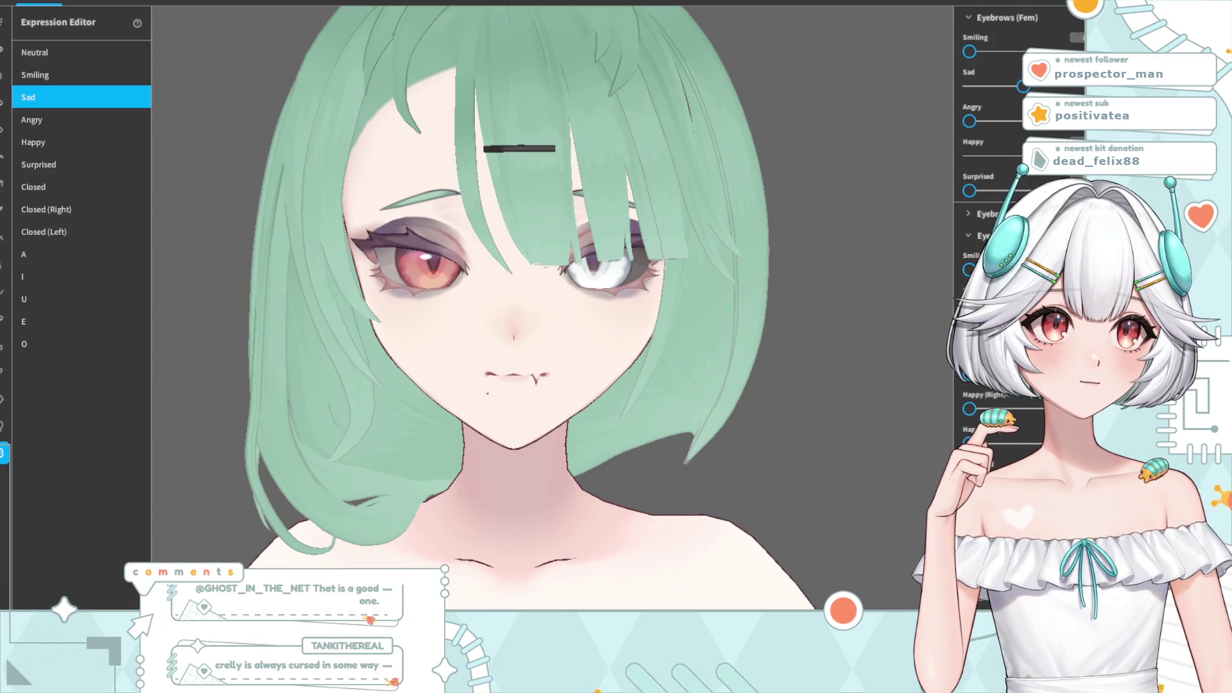
pyautogui.scroll(-2, 7, 513)
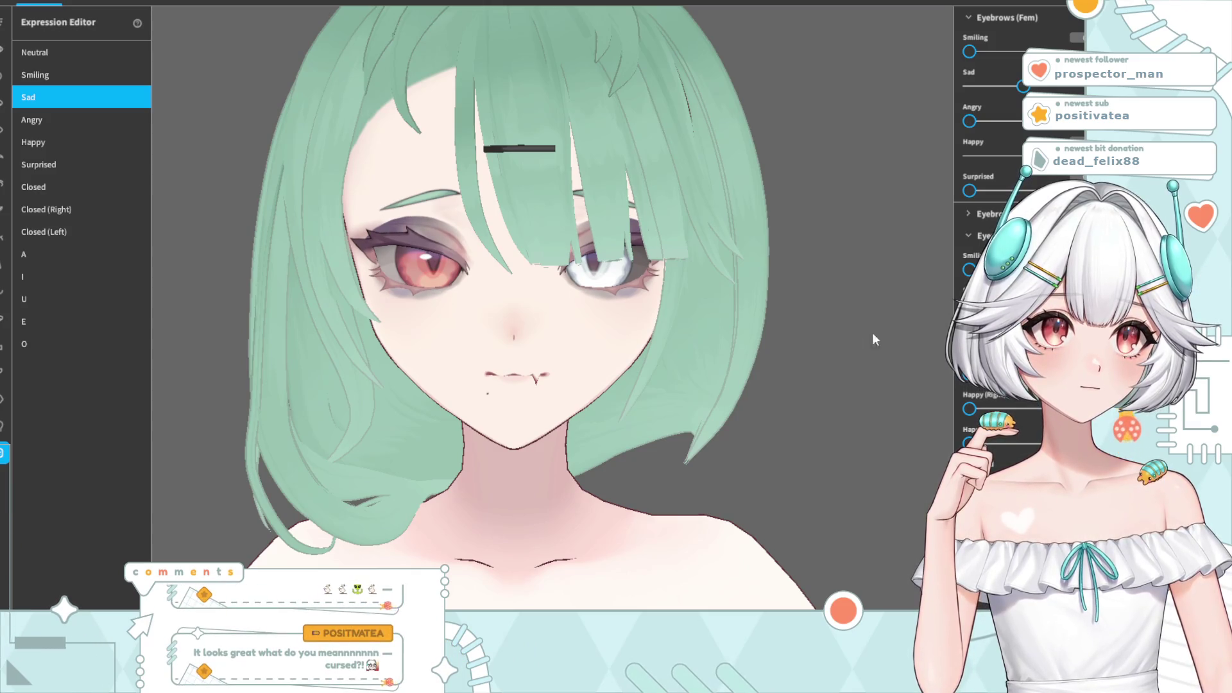
pyautogui.moveTo(897, 330); pyautogui.dragTo(648, 341, button='right')
pyautogui.scroll(-2, 602, 352)
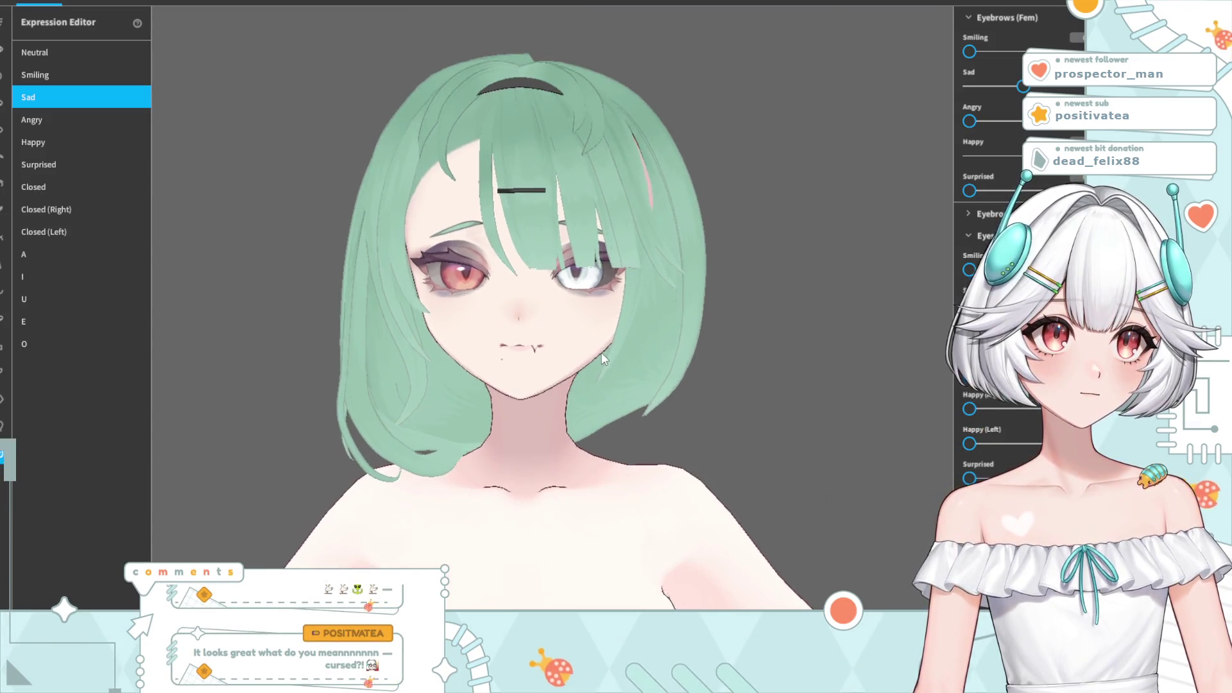
pyautogui.scroll(3, 602, 360)
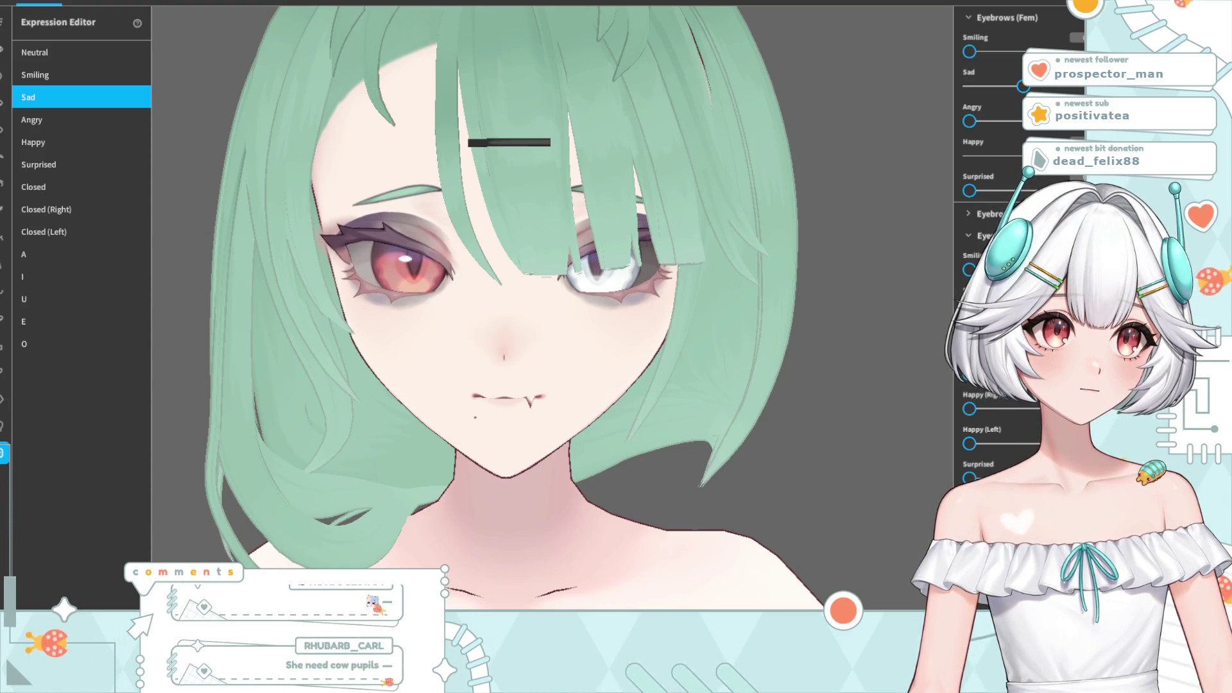
pyautogui.scroll(-3, 573, 402)
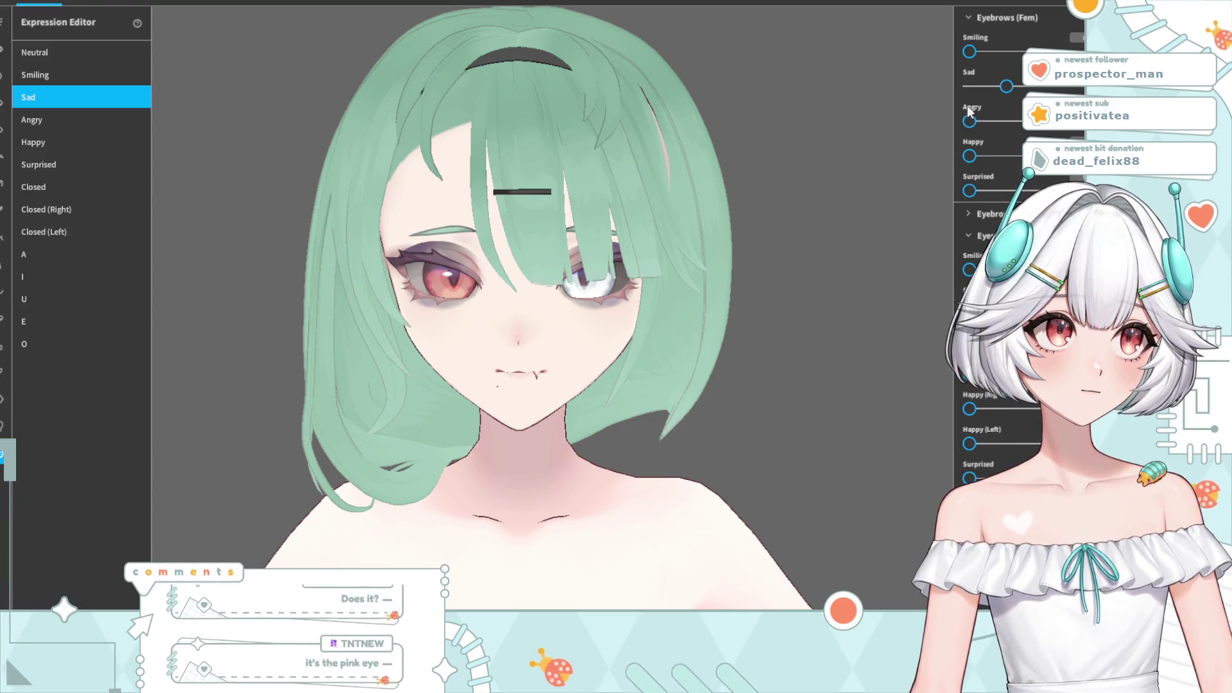
pyautogui.moveTo(969, 119); pyautogui.dragTo(981, 121)
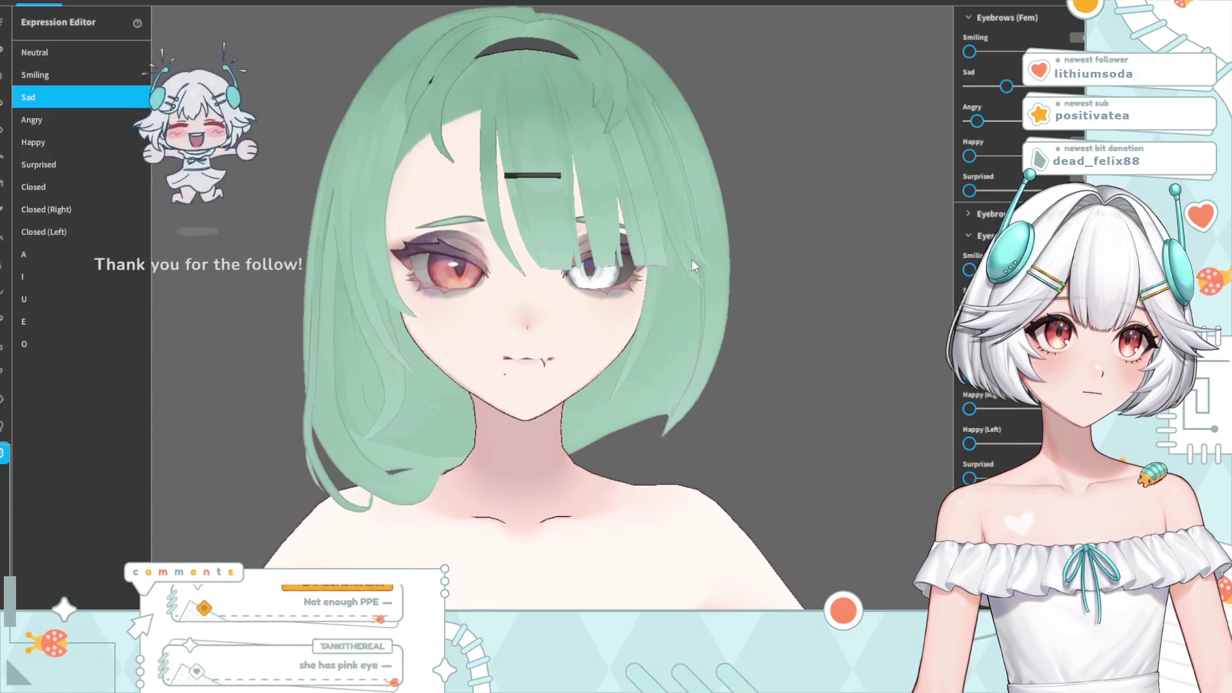
pyautogui.moveTo(976, 122); pyautogui.dragTo(968, 121)
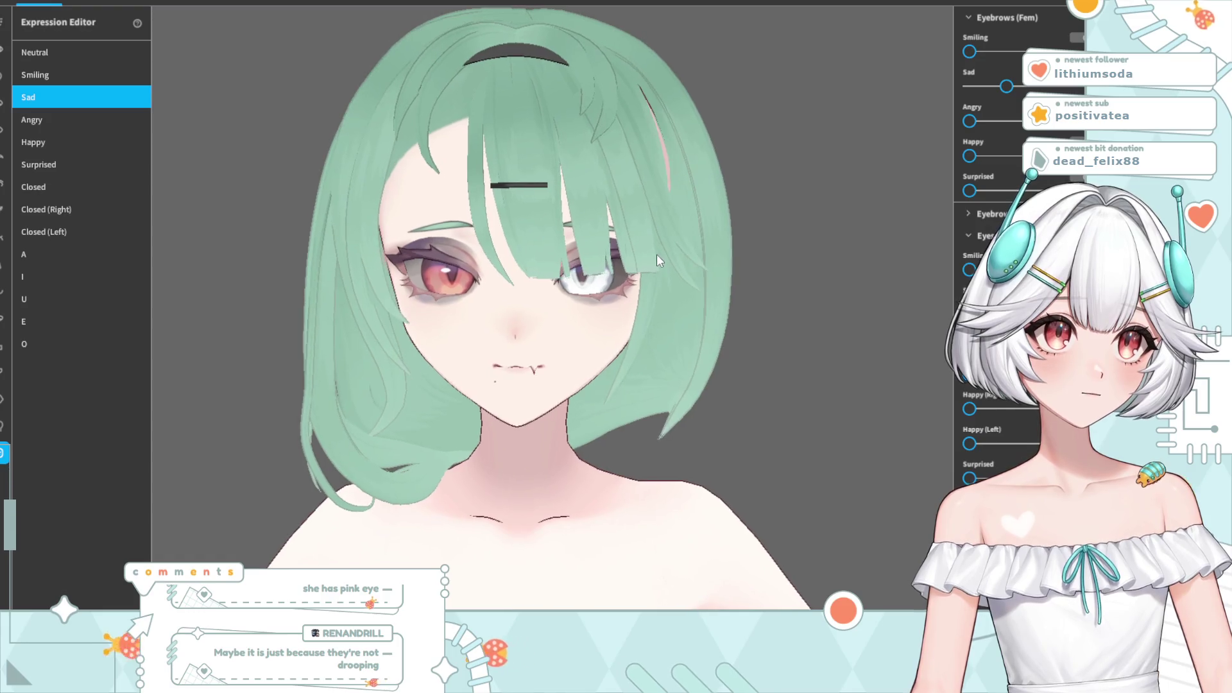
pyautogui.scroll(-1, 995, 257)
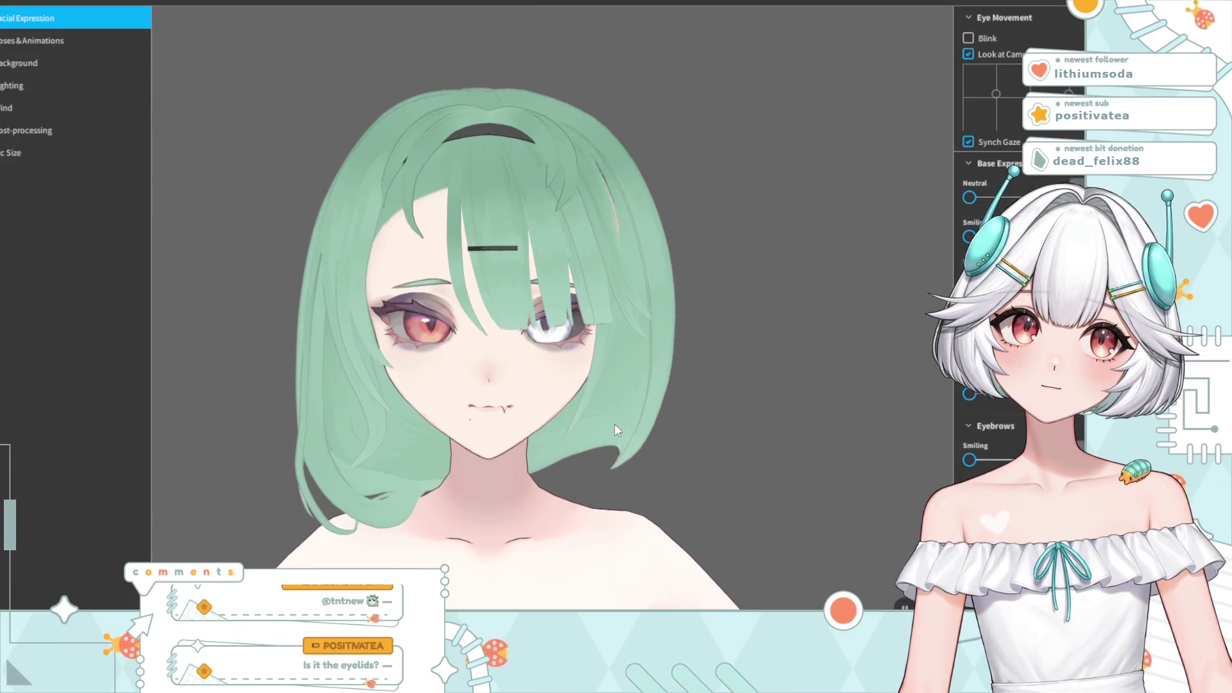
# - Collapse the Eye and Eyebrow settings and test the E mouth shape on the model
pyautogui.scroll(-4, 991, 257)
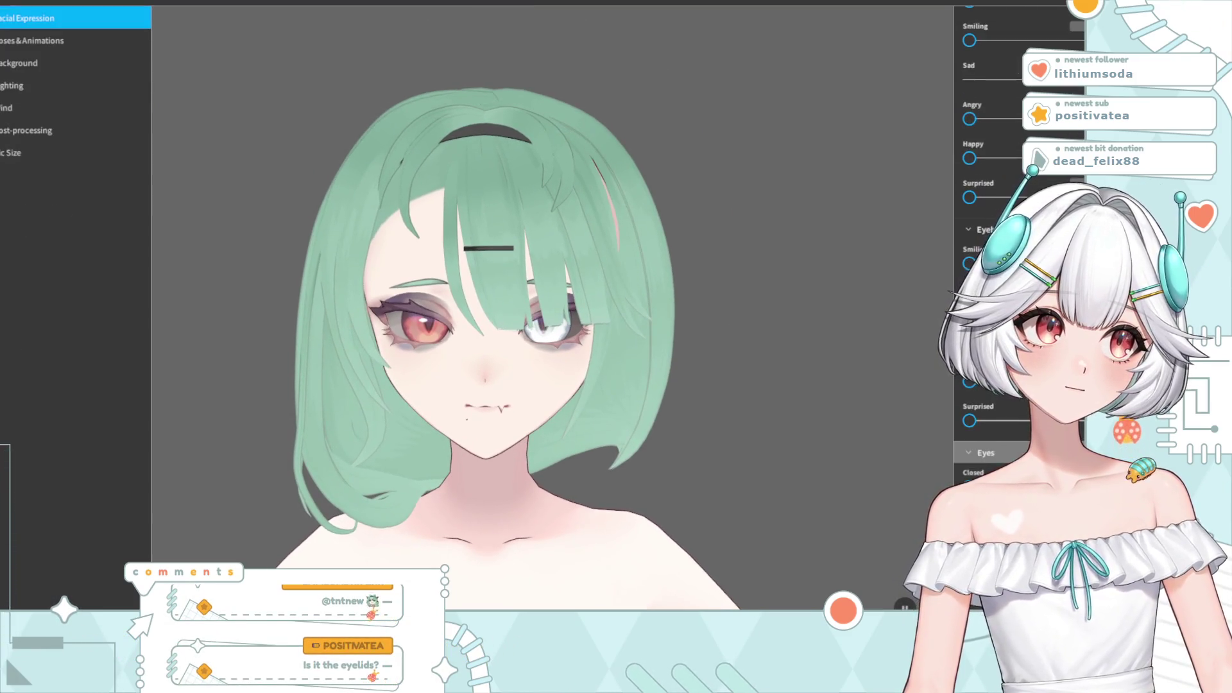
pyautogui.click(968, 395)
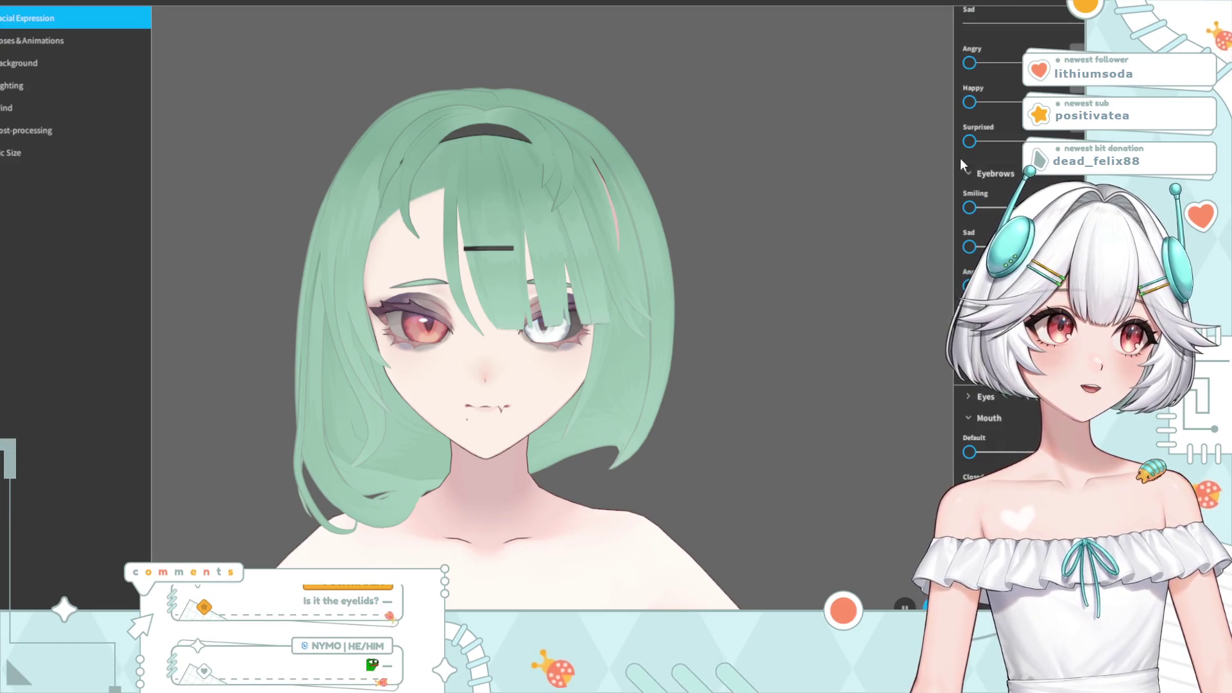
pyautogui.click(968, 172)
pyautogui.scroll(-2, 991, 193)
pyautogui.scroll(-1, 991, 224)
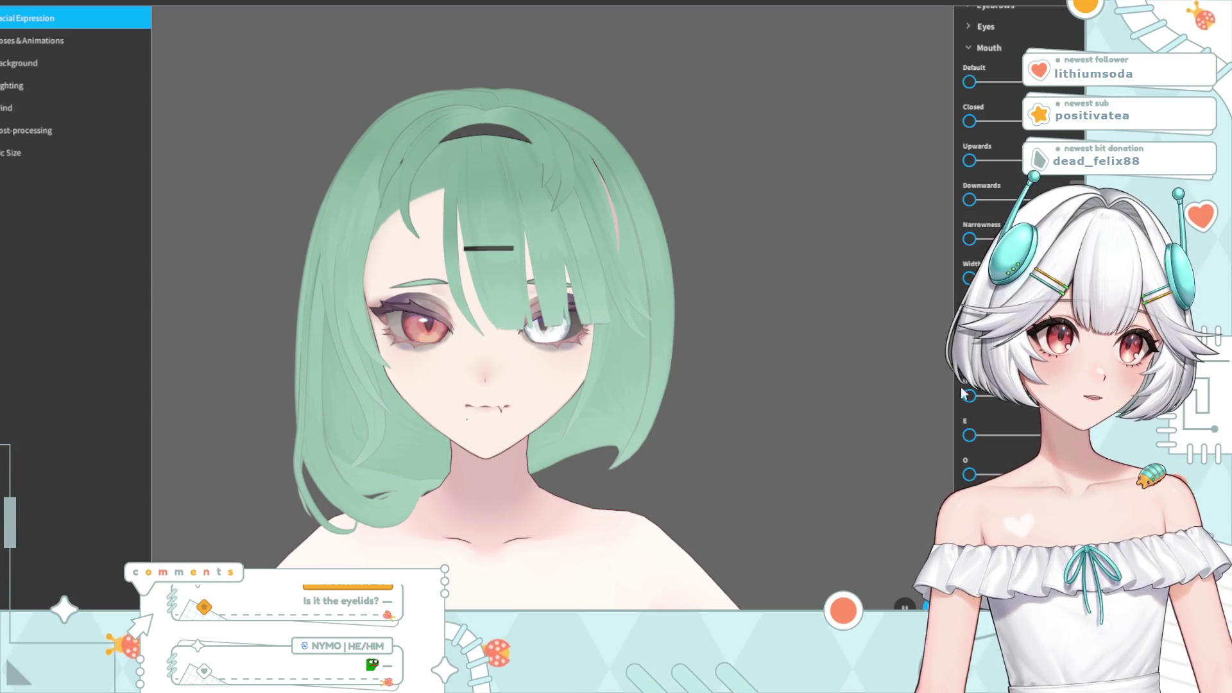
pyautogui.moveTo(970, 436)
pyautogui.mouseDown()
pyautogui.moveTo(1066, 436)
pyautogui.moveTo(797, 448)
pyautogui.mouseUp()
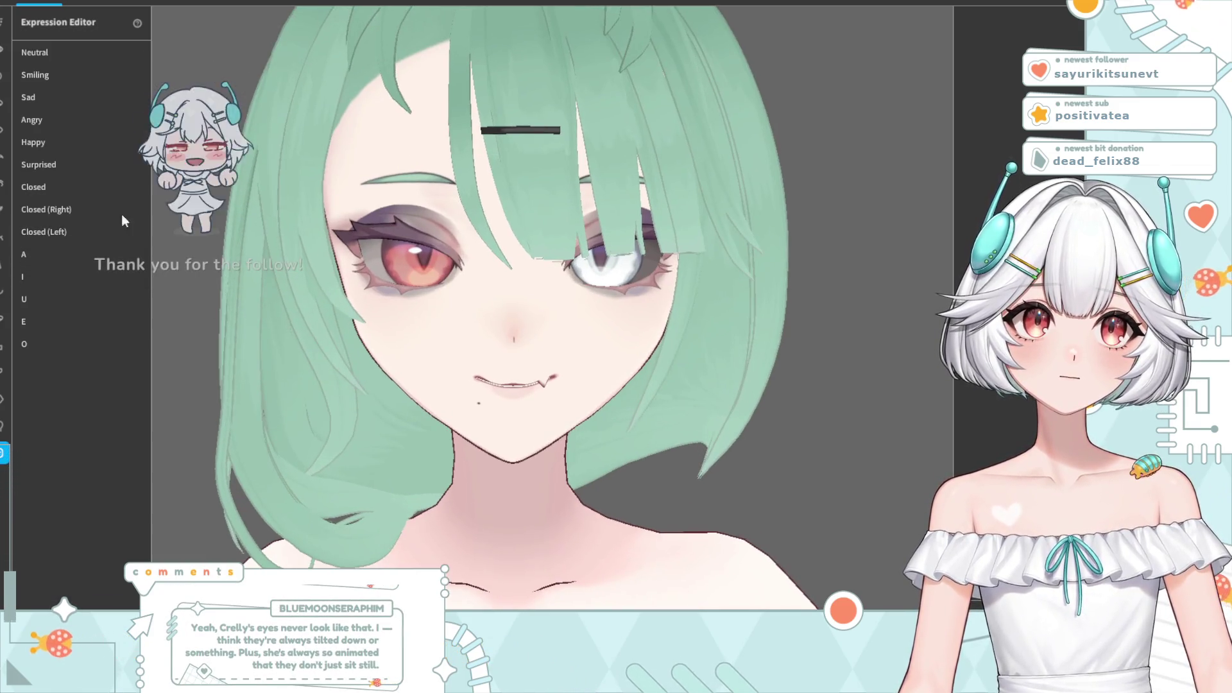
pyautogui.click(52, 97)
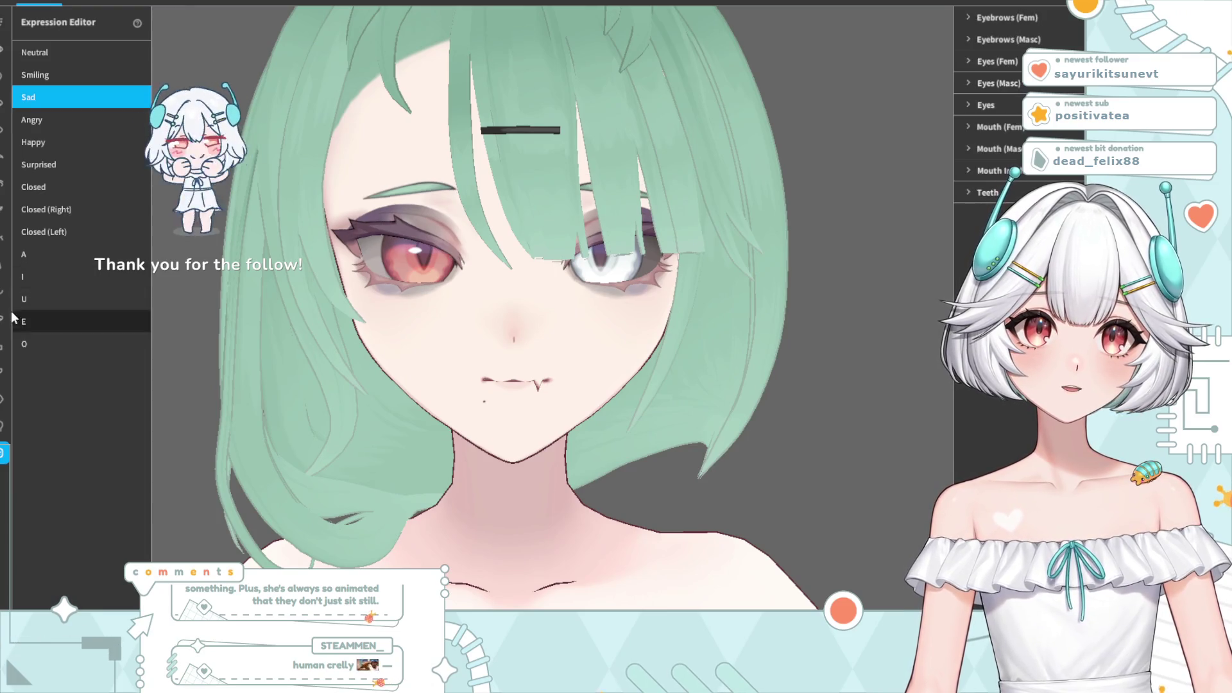
pyautogui.click(4, 290)
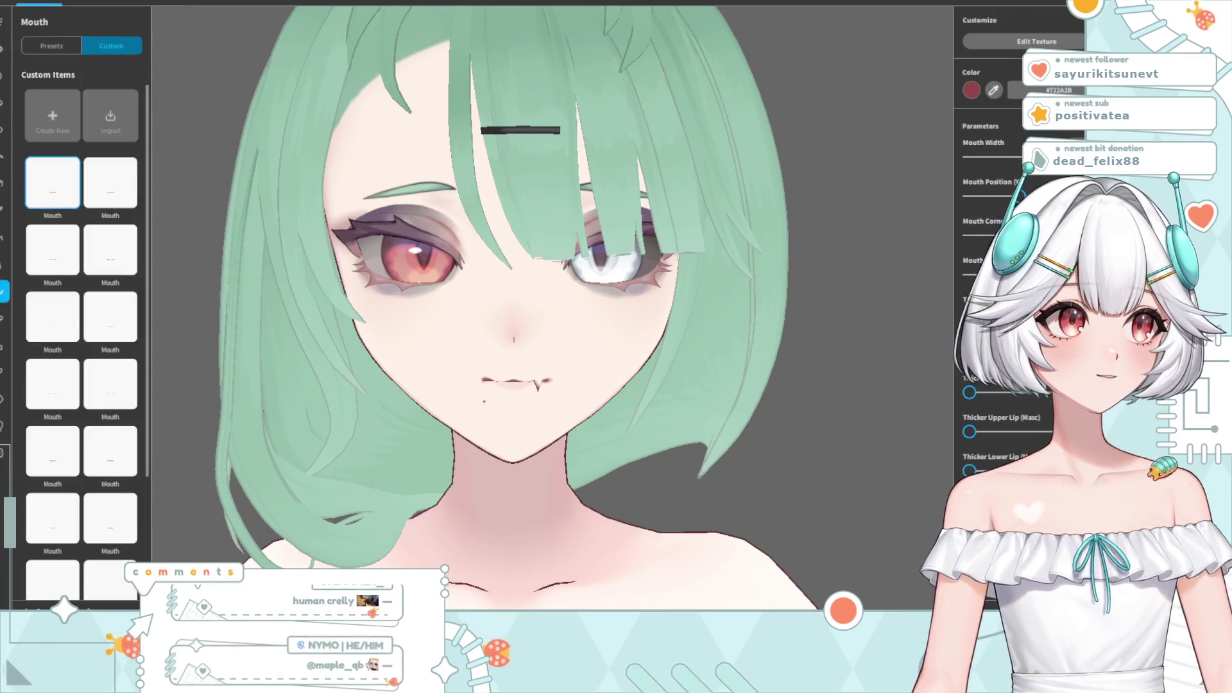
pyautogui.scroll(-3, 1001, 308)
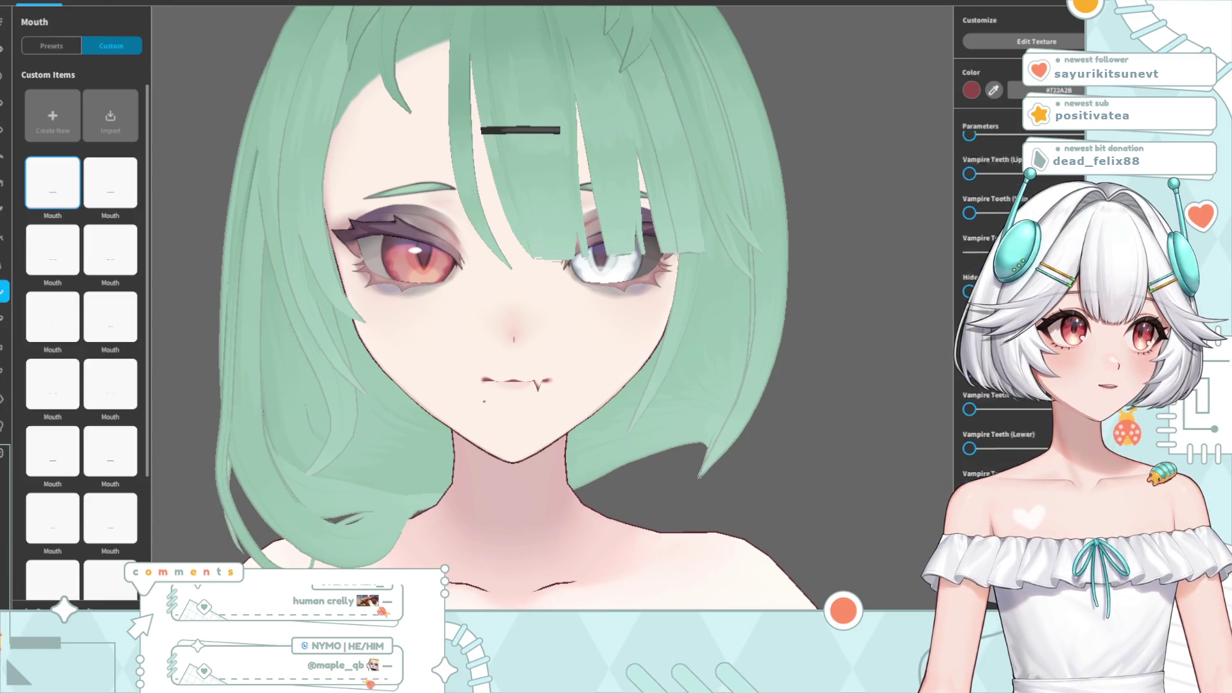
pyautogui.scroll(3, 1037, 407)
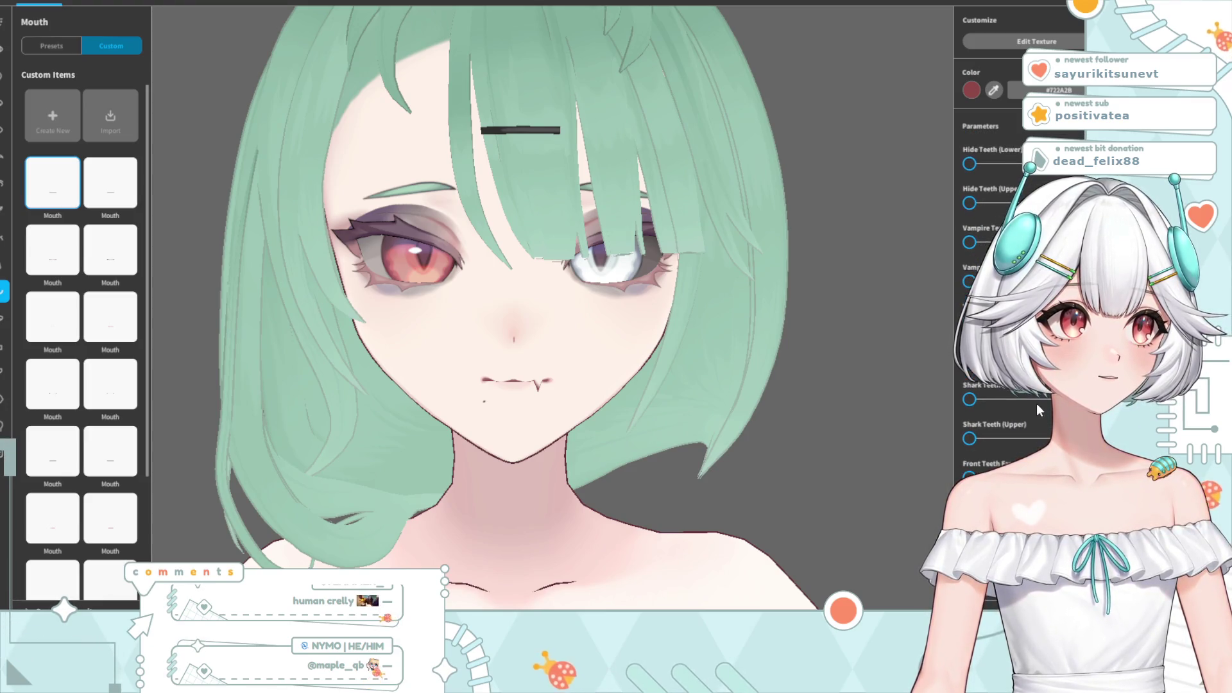
pyautogui.scroll(5, 1033, 400)
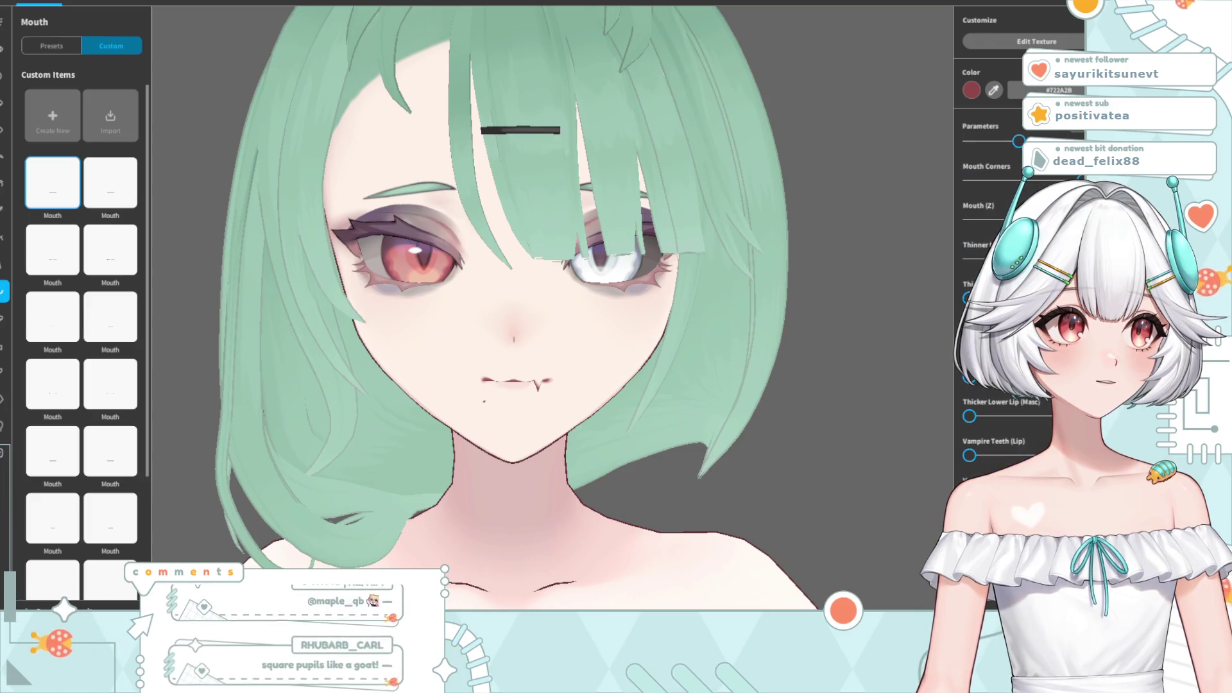
pyautogui.scroll(2, 1004, 288)
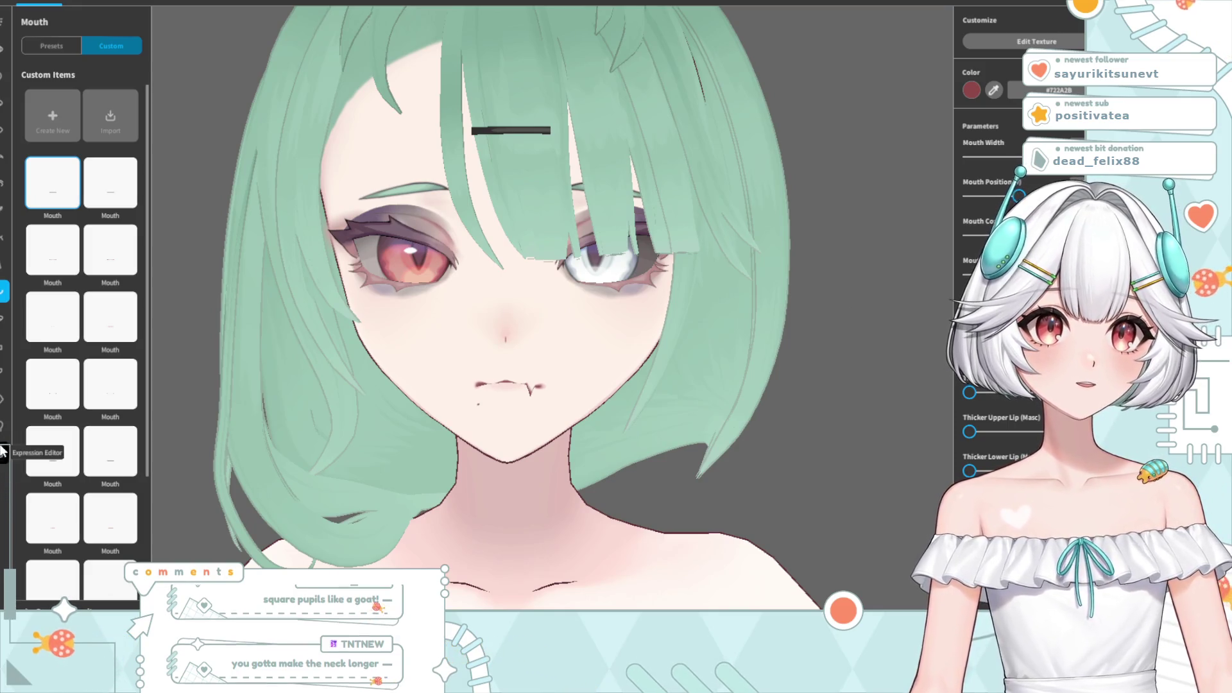
pyautogui.click(4, 453)
pyautogui.click(39, 55)
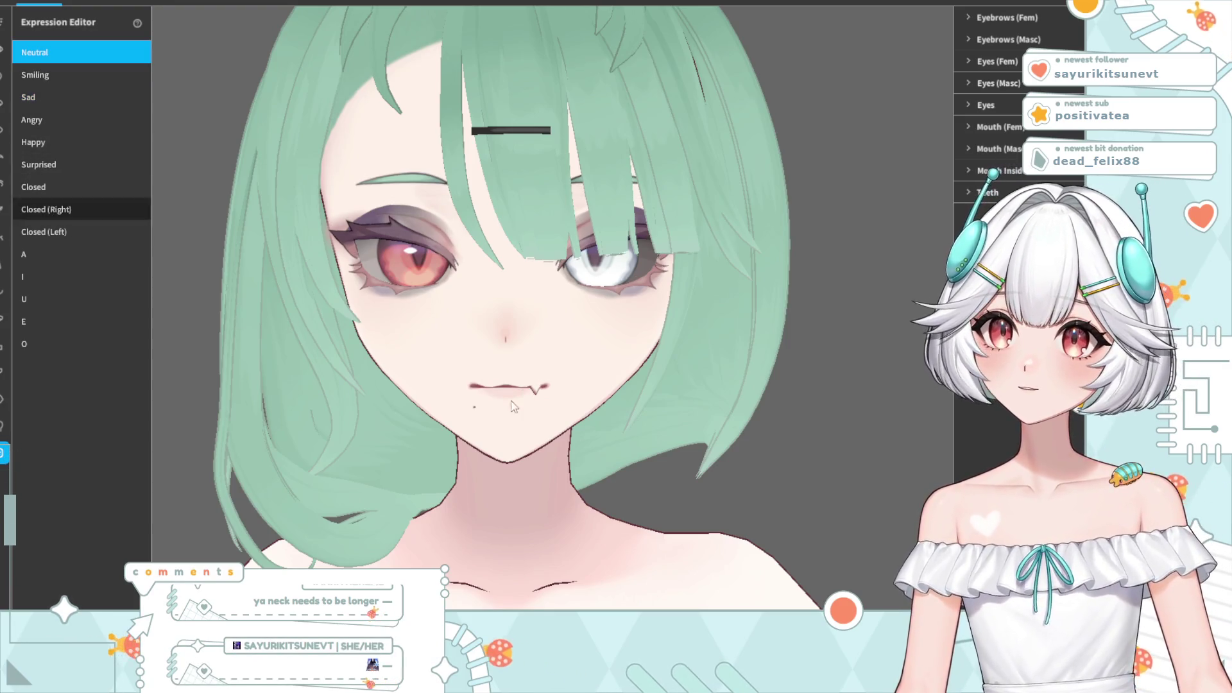
# - Raise the Neutral expression's Mouth (Fem) slider into a slight smile
pyautogui.click(968, 127)
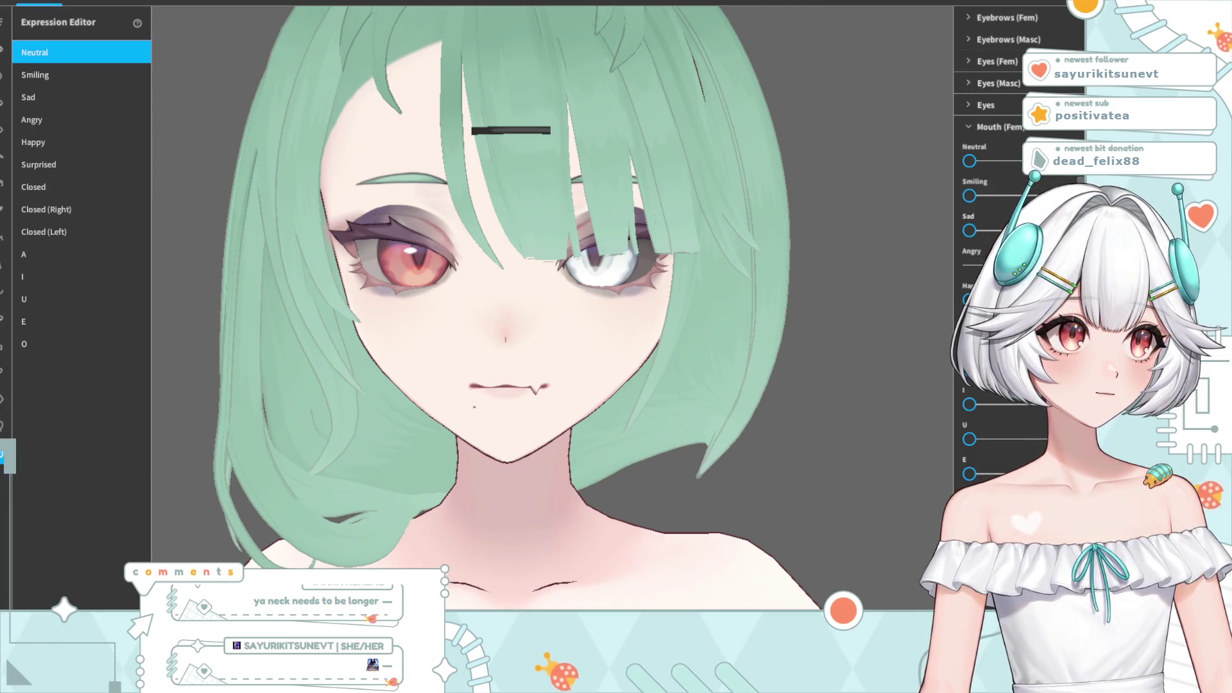
pyautogui.moveTo(970, 161); pyautogui.dragTo(988, 161)
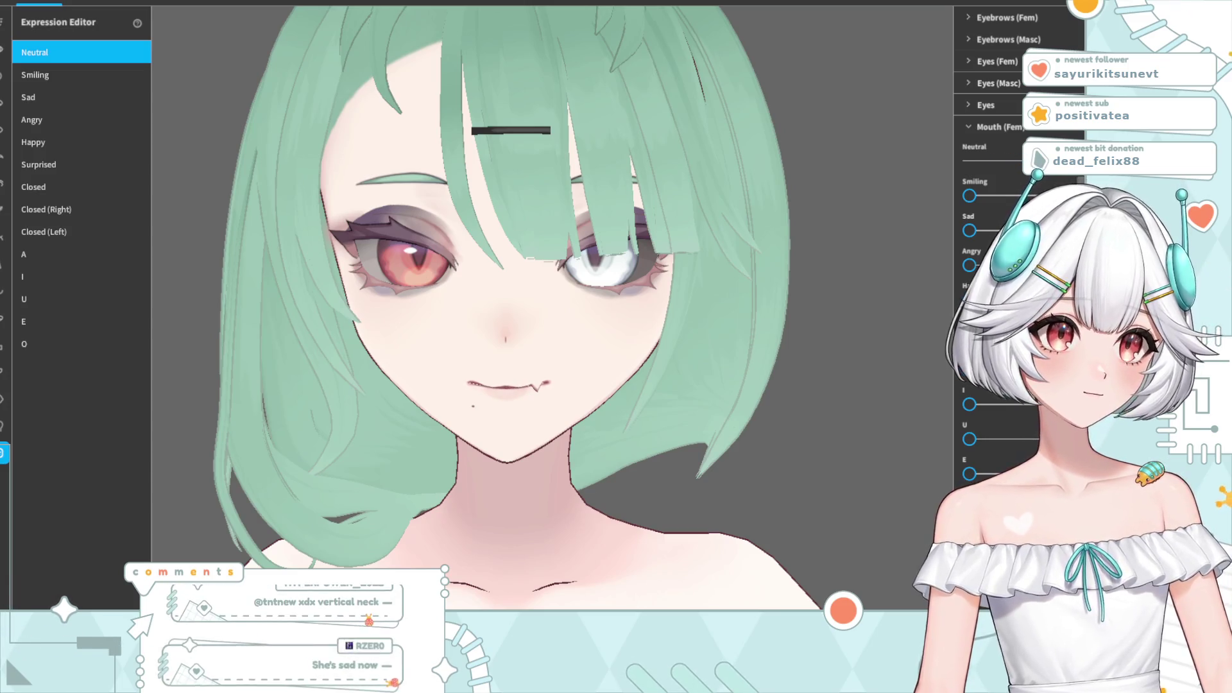
pyautogui.moveTo(980, 161); pyautogui.dragTo(1002, 161)
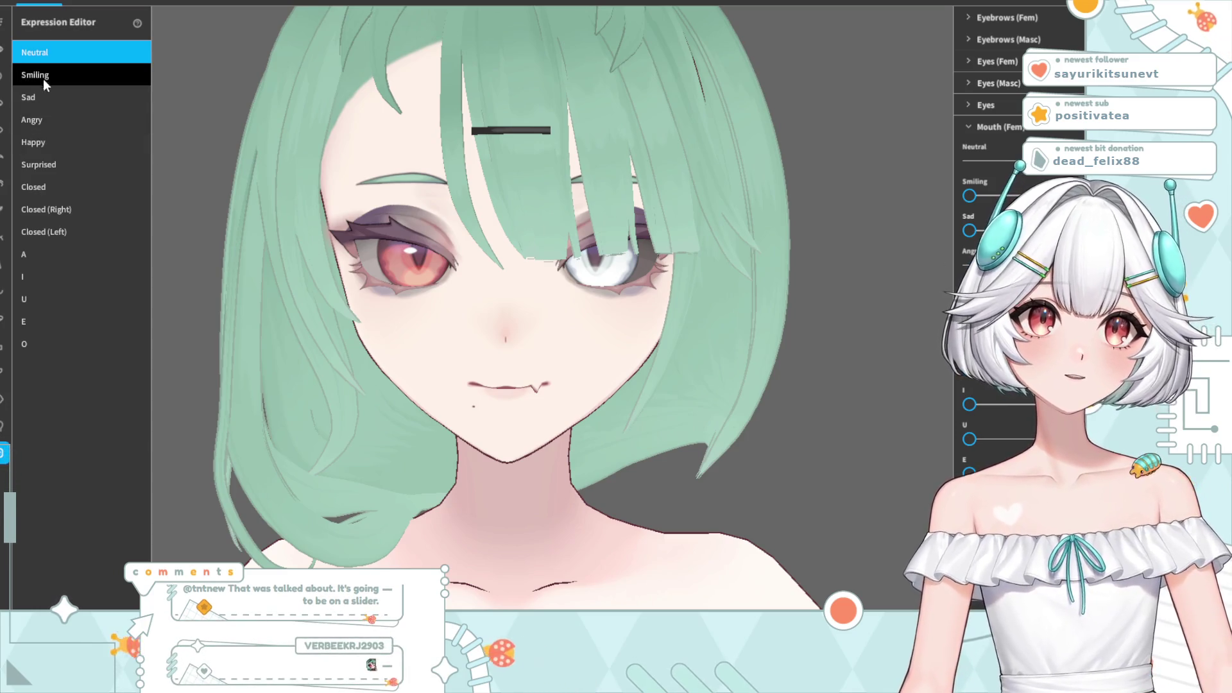
# - Set the Smiling expression's cat-mouth Narrowness to 0, then select Sad
pyautogui.click(42, 76)
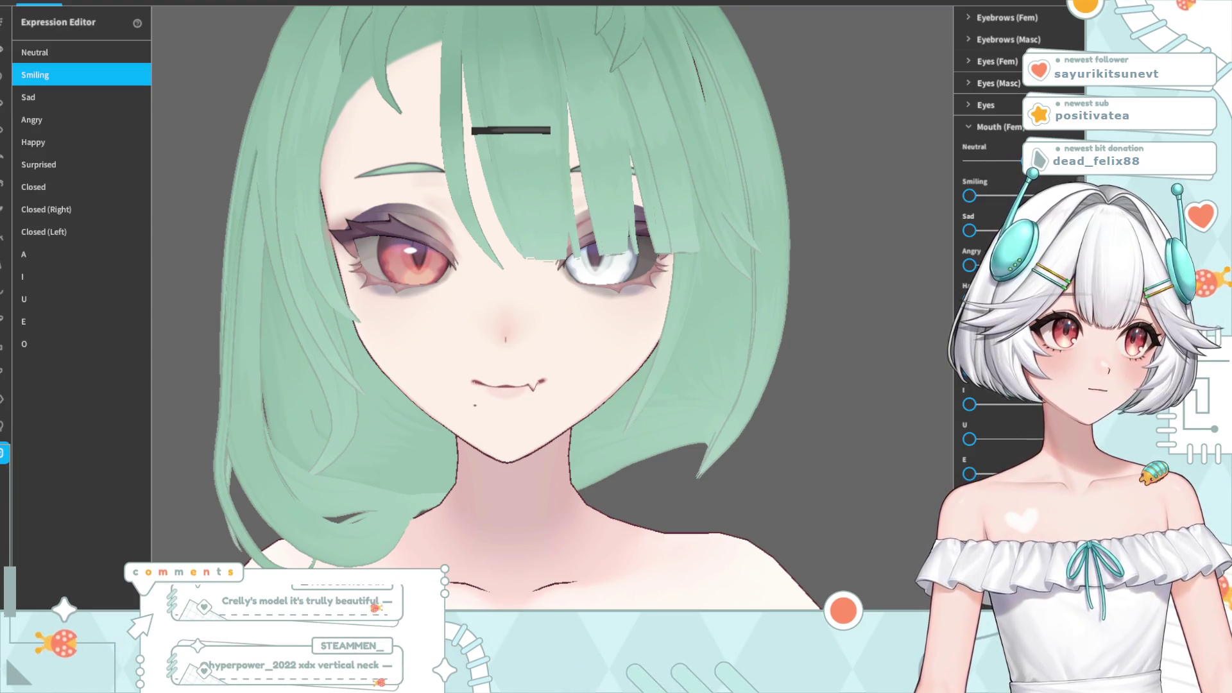
pyautogui.scroll(-2, 1005, 451)
pyautogui.scroll(-3, 1004, 452)
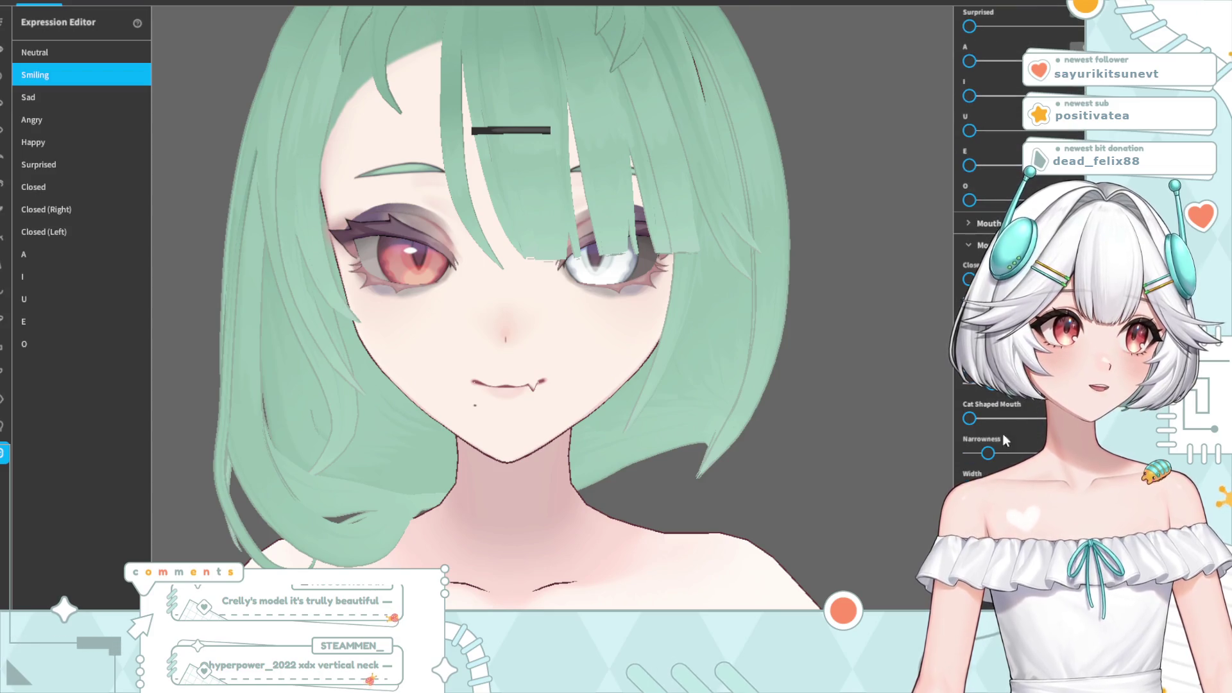
pyautogui.moveTo(988, 453); pyautogui.dragTo(884, 467)
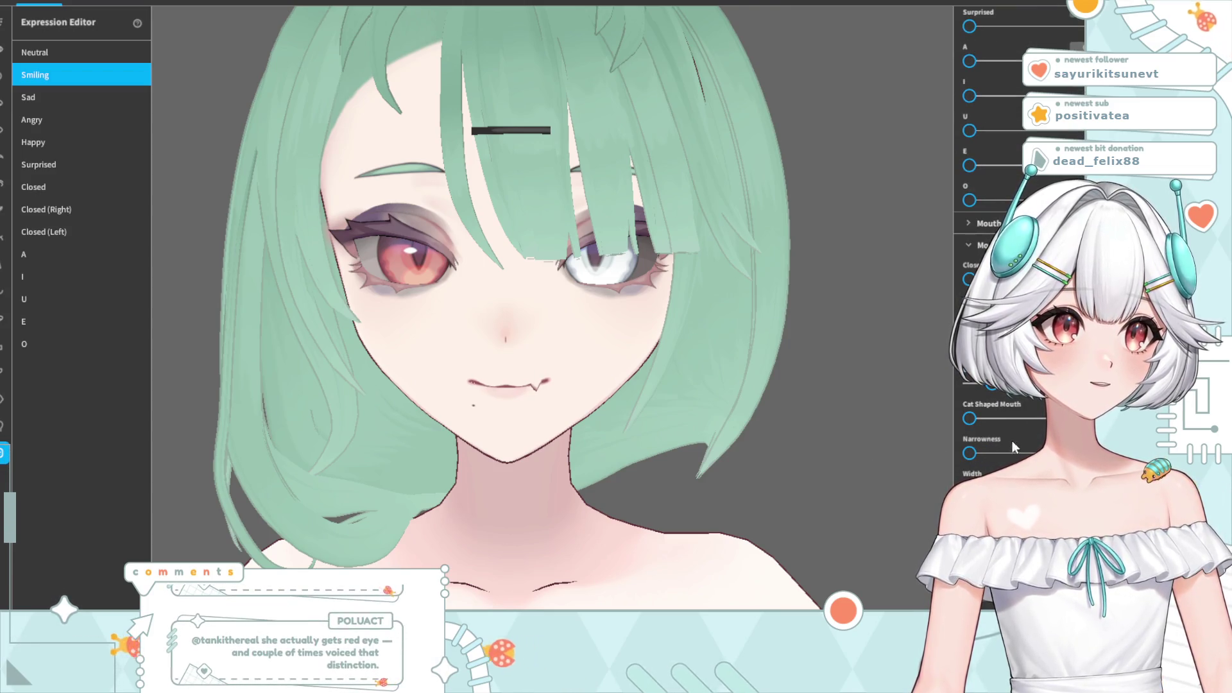
pyautogui.click(44, 97)
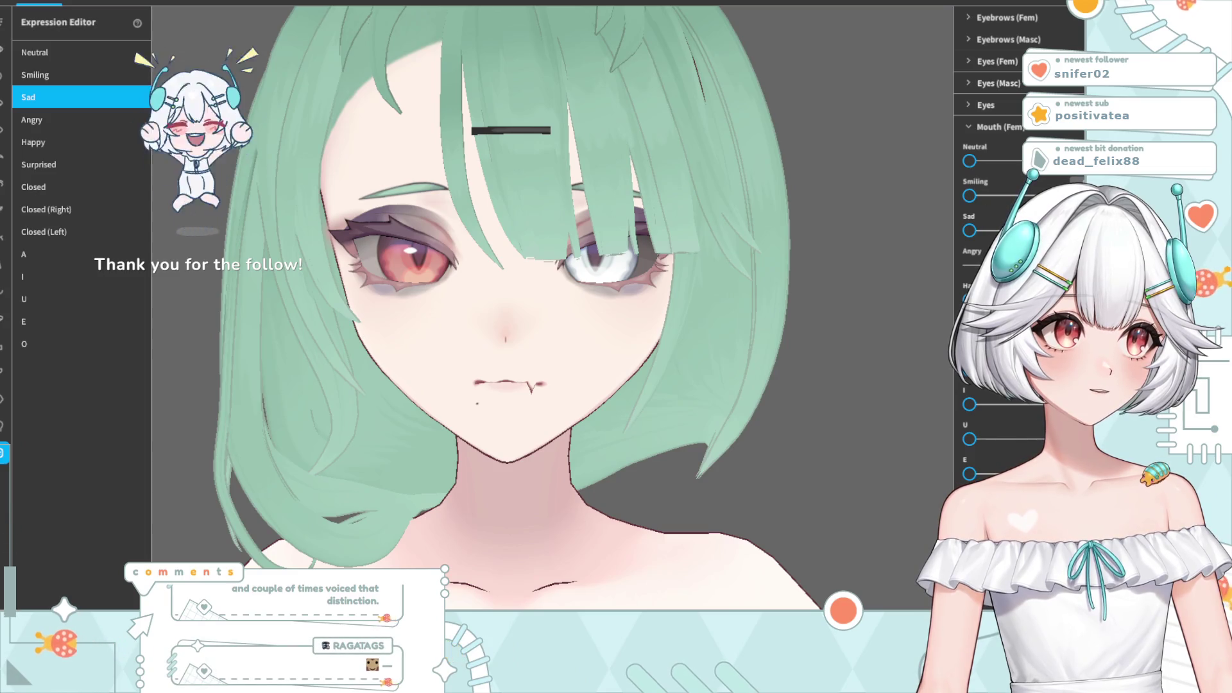
pyautogui.scroll(-2, 1001, 256)
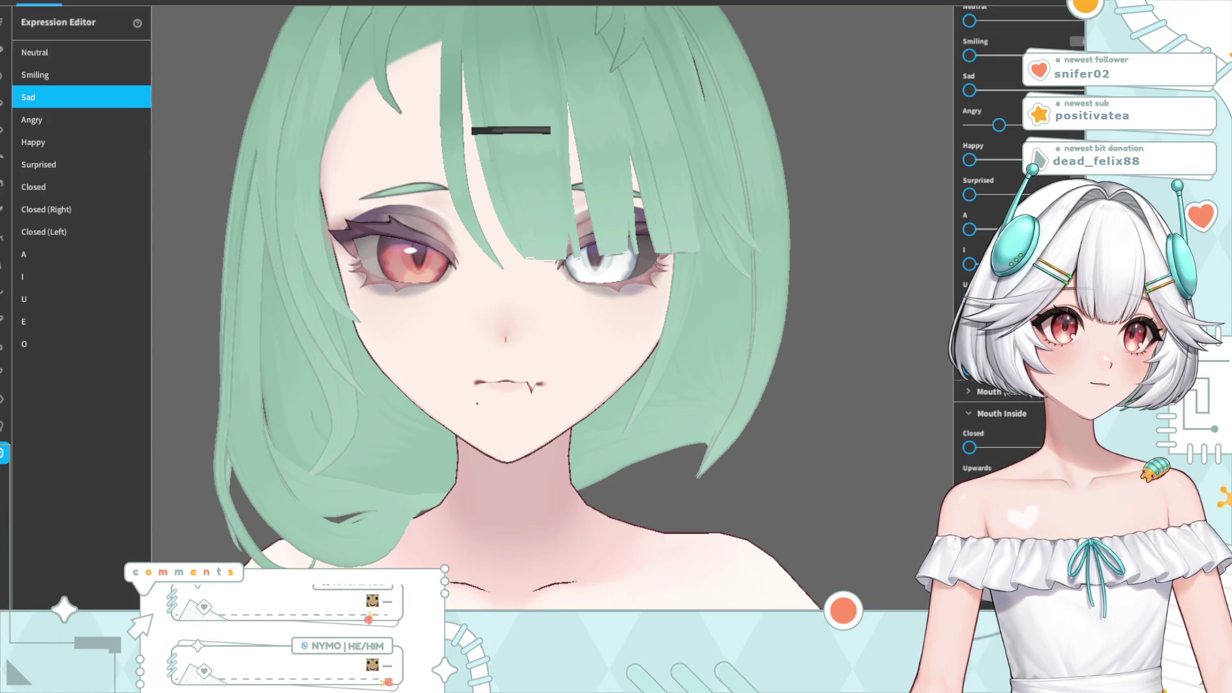
pyautogui.scroll(2, 1001, 257)
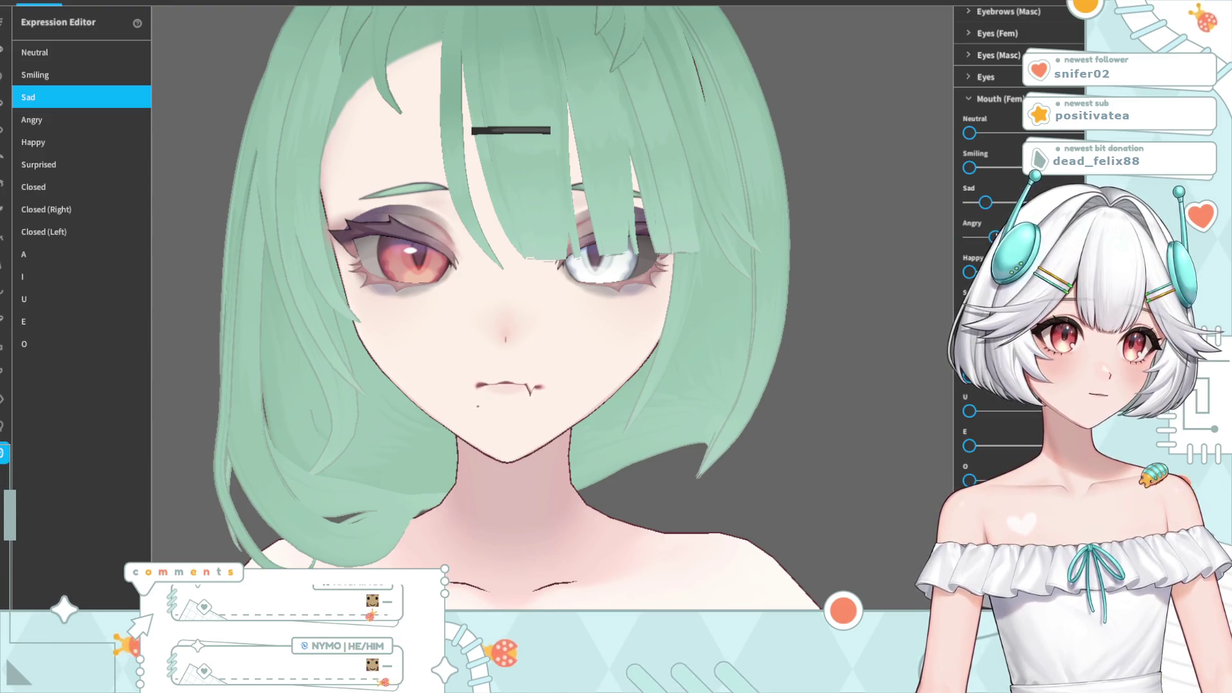
pyautogui.moveTo(836, 285); pyautogui.dragTo(599, 341, button='right')
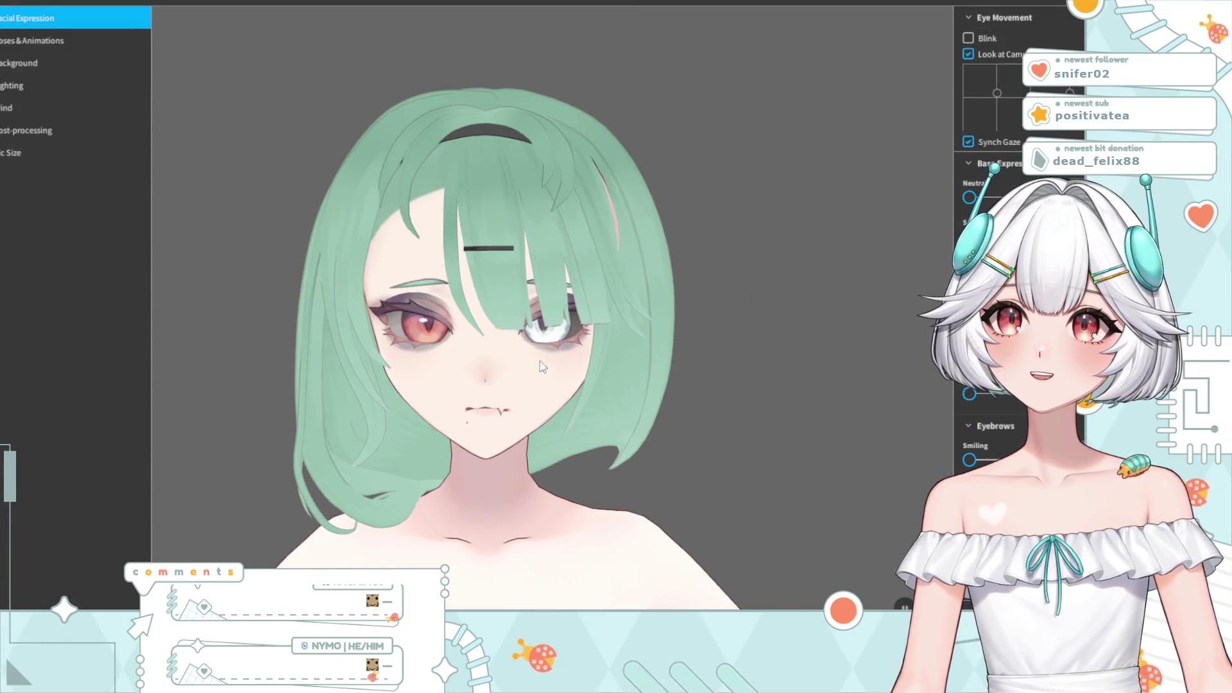
pyautogui.scroll(2, 542, 367)
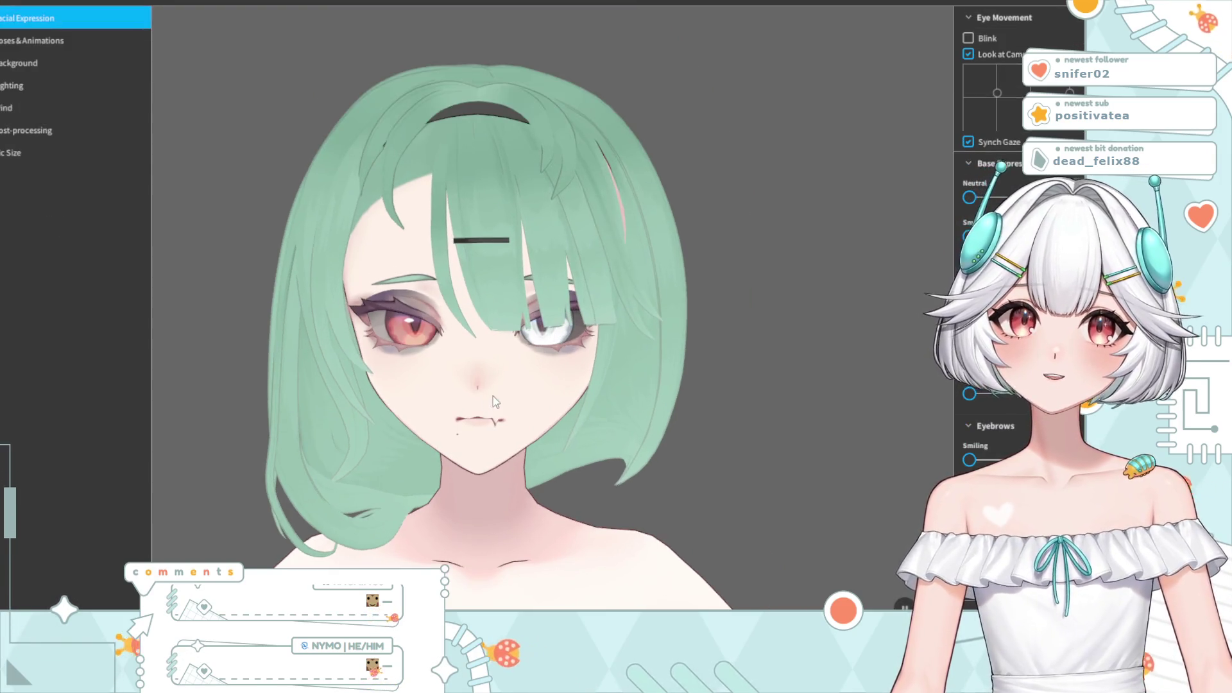
pyautogui.scroll(-3, 1012, 403)
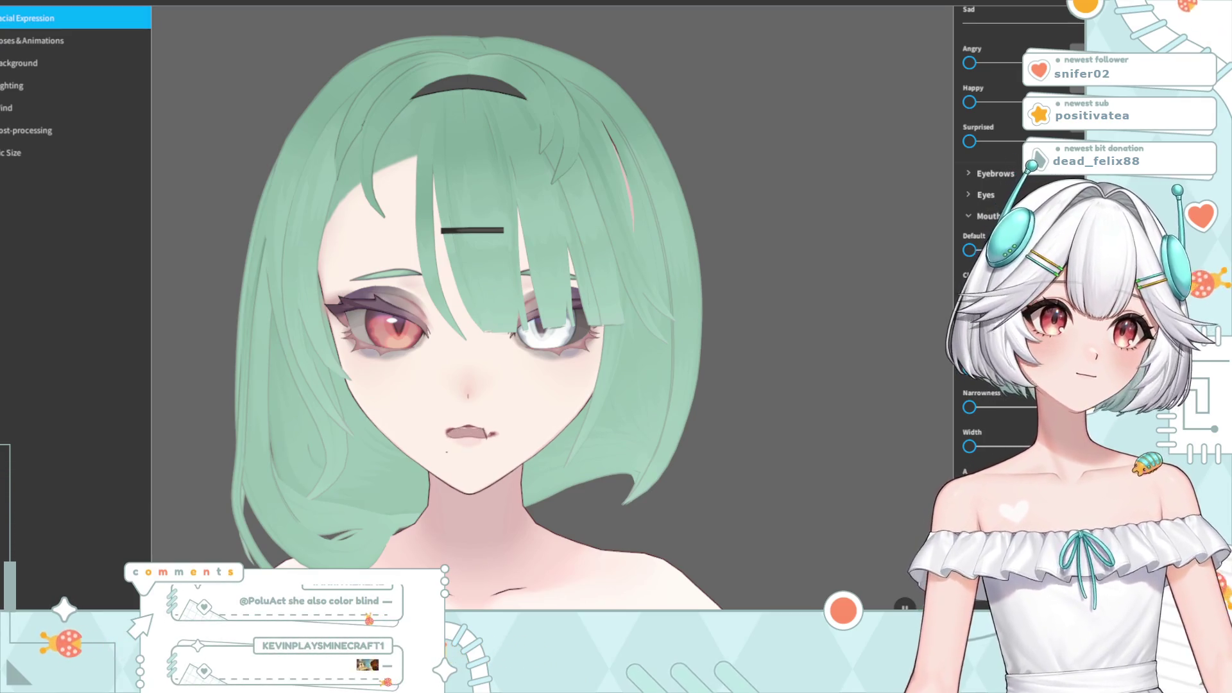
pyautogui.scroll(-2, 1002, 256)
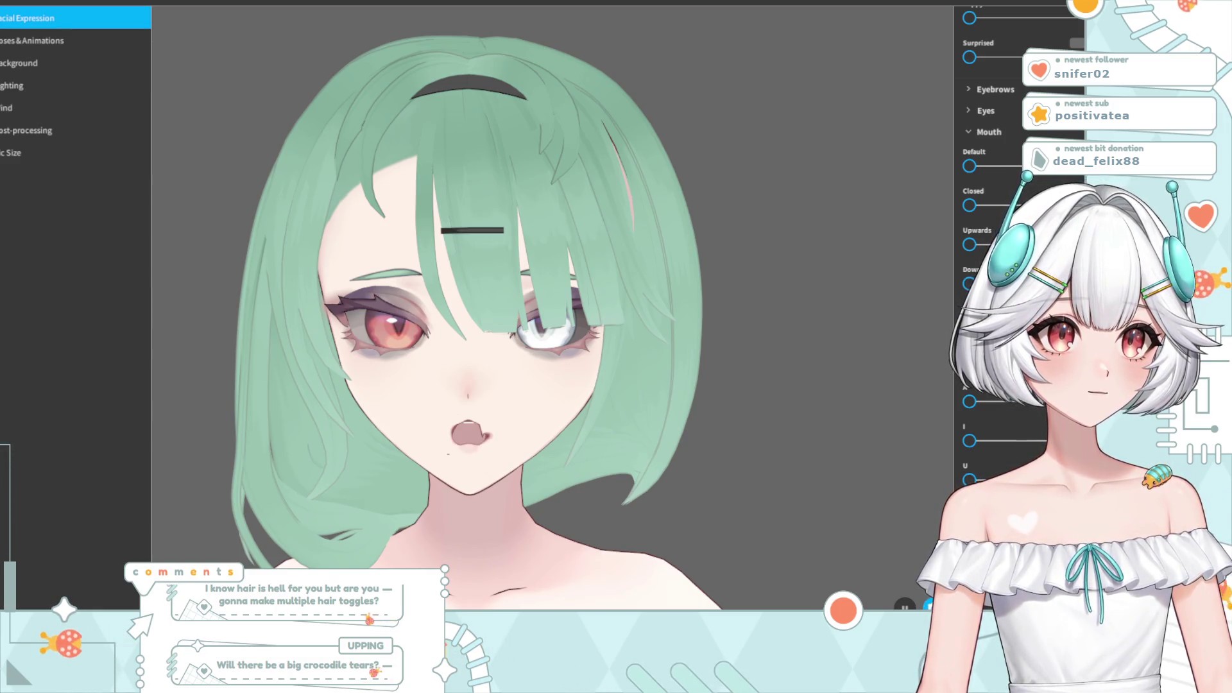
pyautogui.scroll(5, 989, 257)
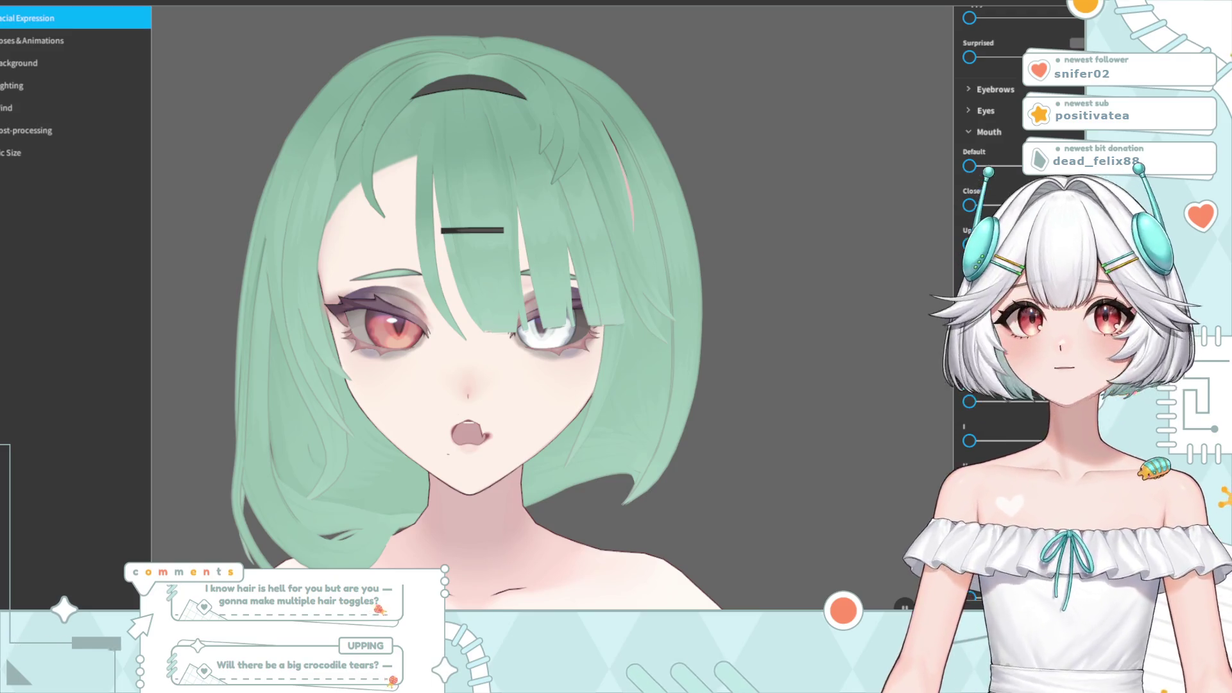
pyautogui.scroll(3, 995, 257)
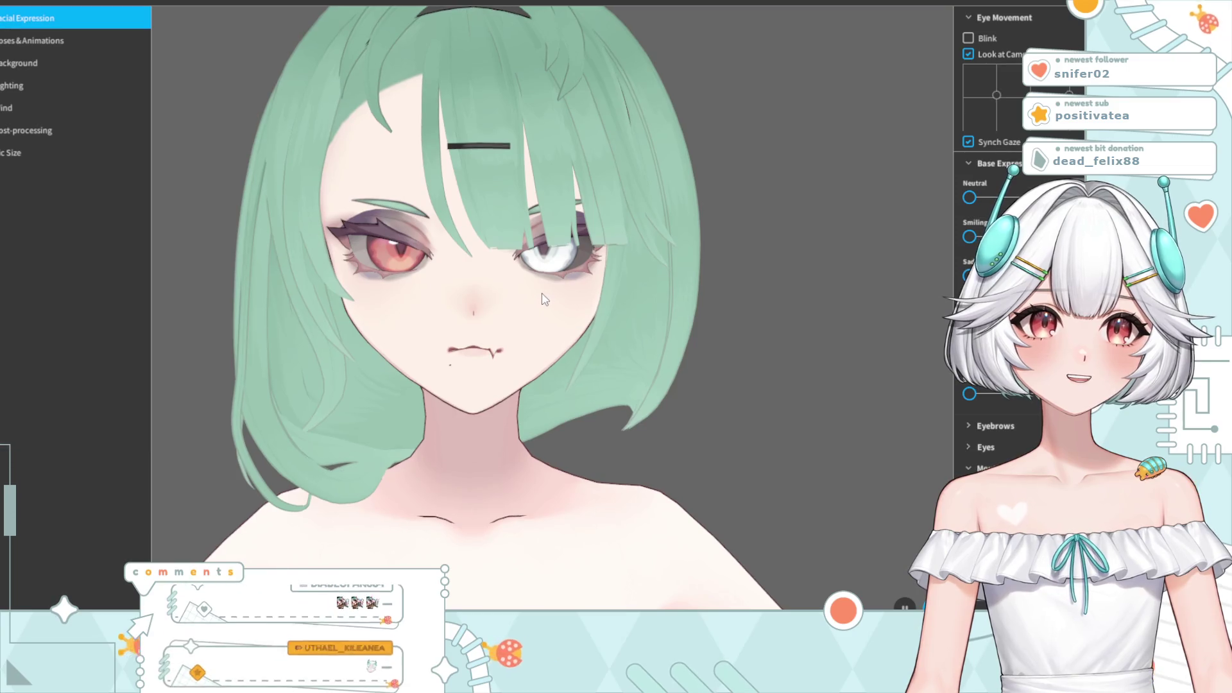
pyautogui.scroll(3, 533, 292)
pyautogui.scroll(-3, 519, 283)
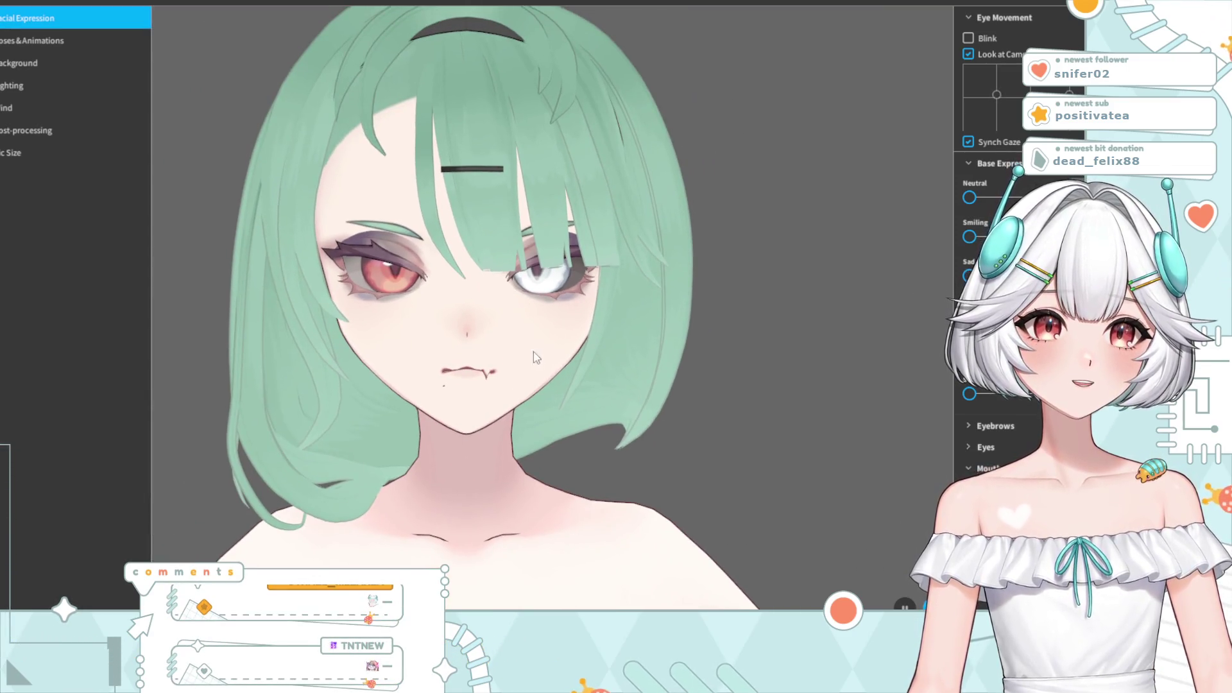
pyautogui.scroll(-2, 537, 357)
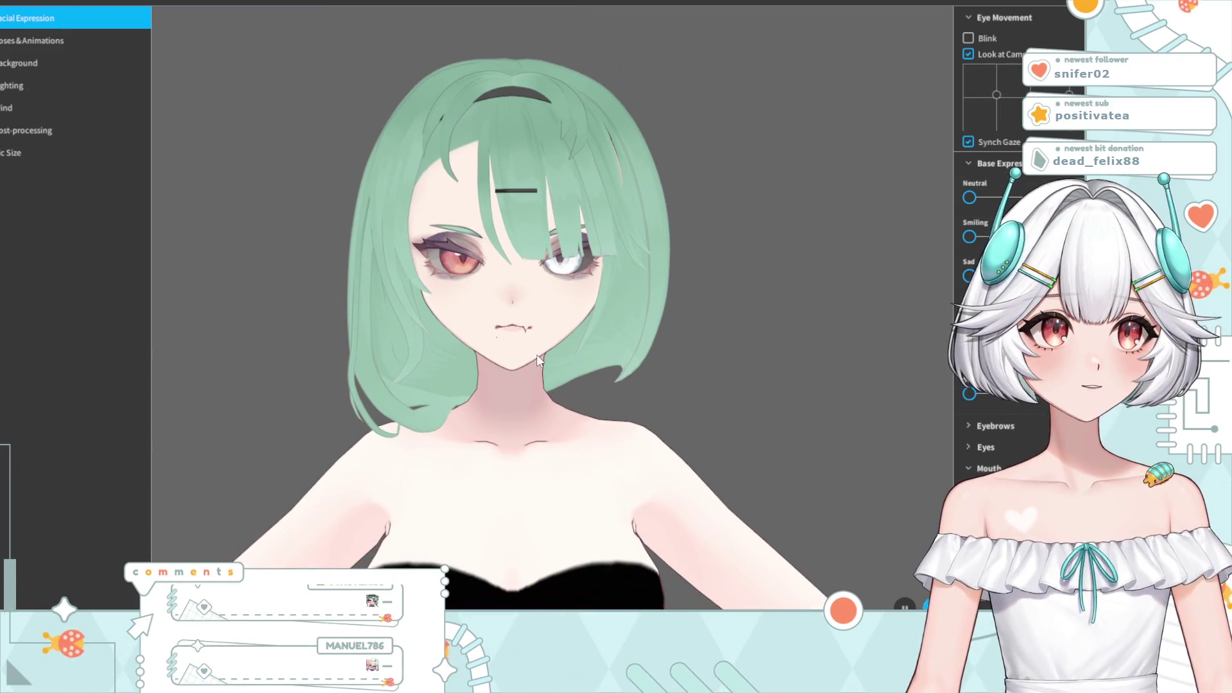
# - Reset the I mouth shape to 0 and return to the top of the settings
pyautogui.scroll(-3, 1001, 385)
pyautogui.scroll(-3, 1001, 320)
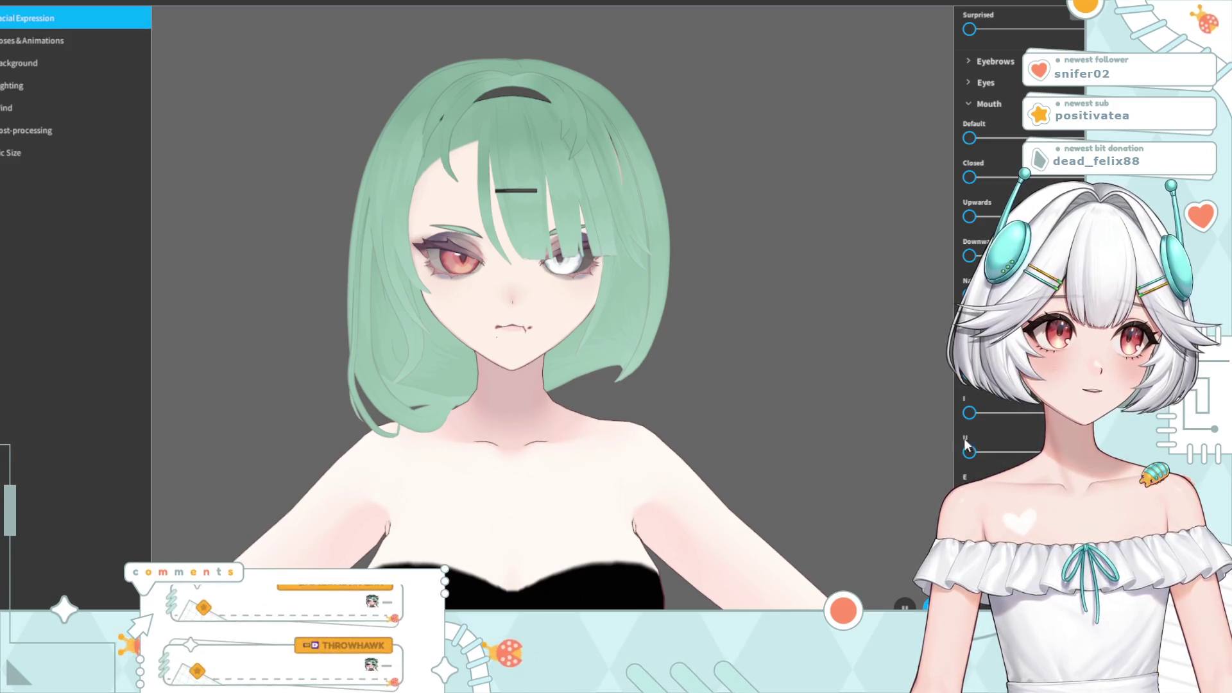
pyautogui.moveTo(1019, 413)
pyautogui.mouseDown()
pyautogui.moveTo(969, 413)
pyautogui.moveTo(1017, 457)
pyautogui.mouseUp()
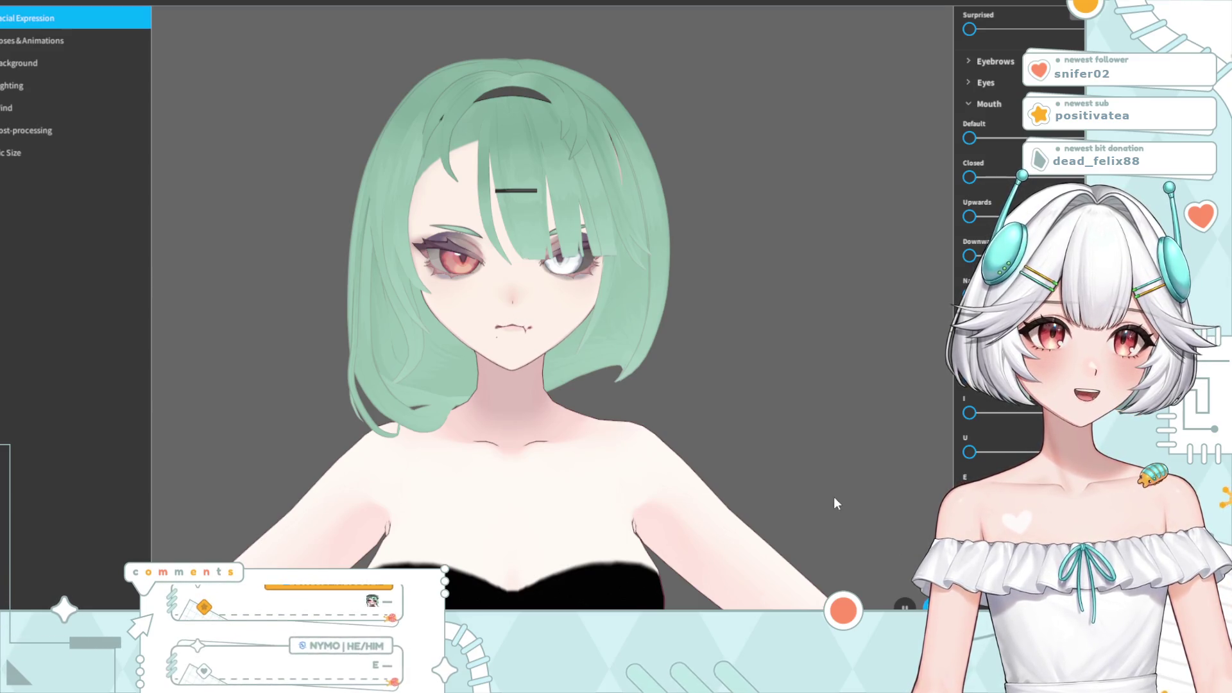
pyautogui.click(72, 20)
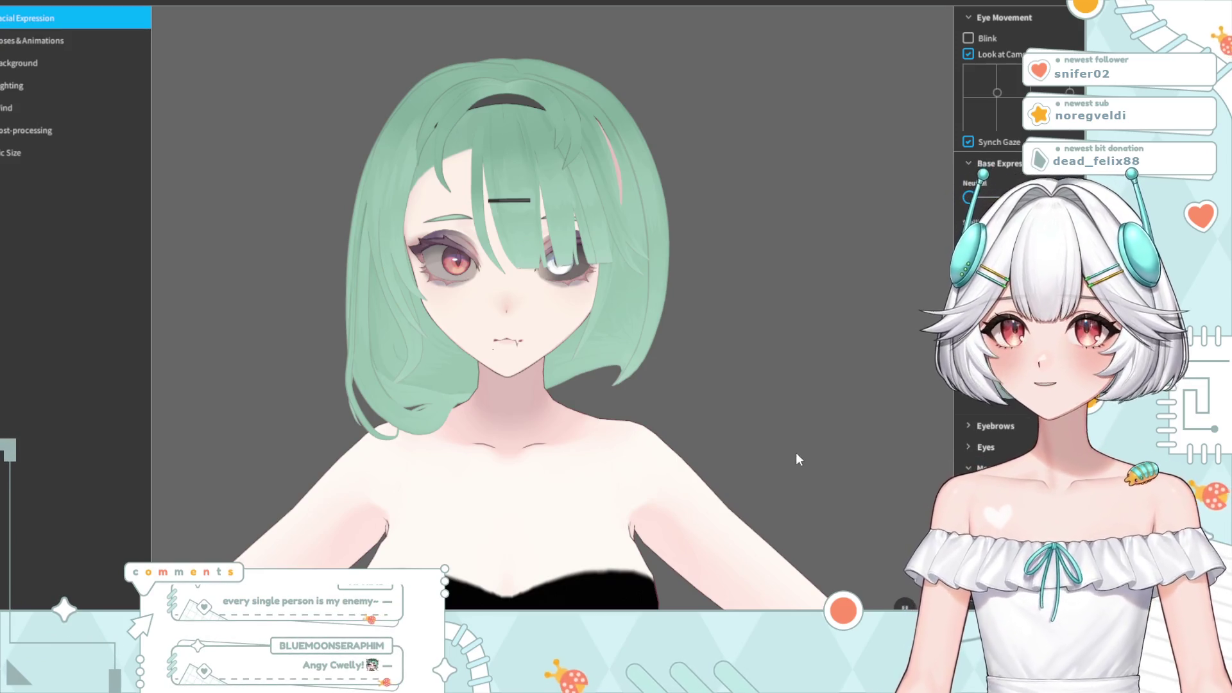
# - Reset the U mouth shape to 0, try E, and recentre the face
pyautogui.scroll(-3, 976, 446)
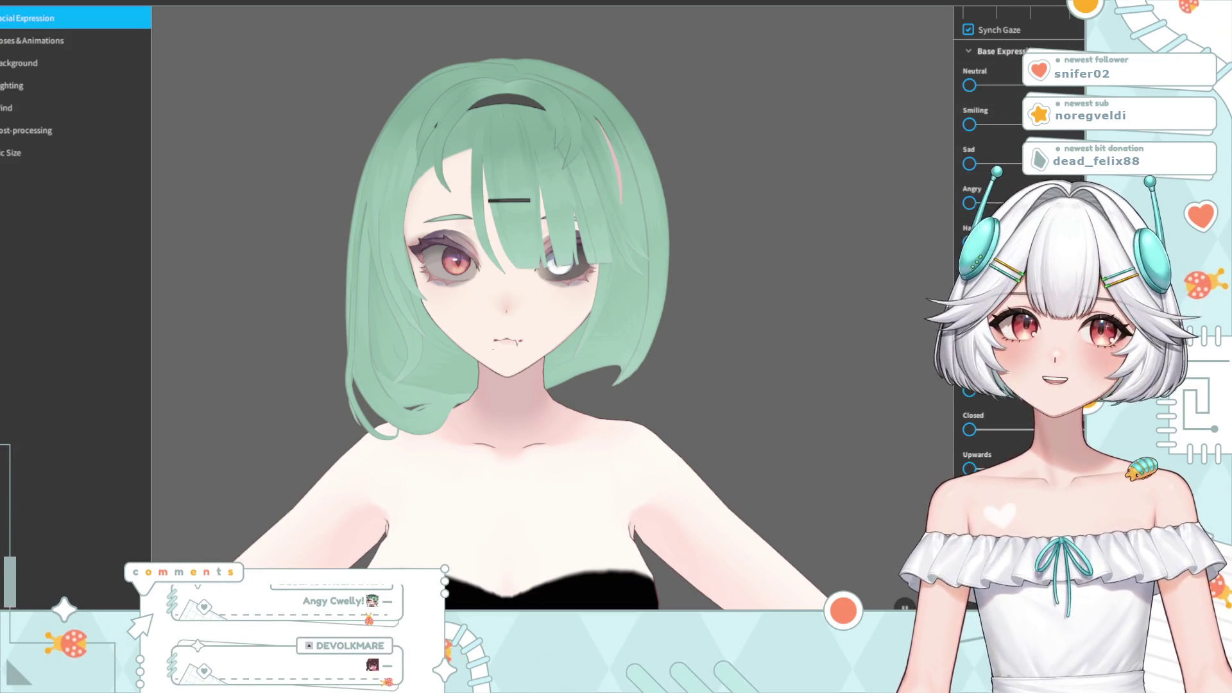
pyautogui.scroll(-5, 975, 446)
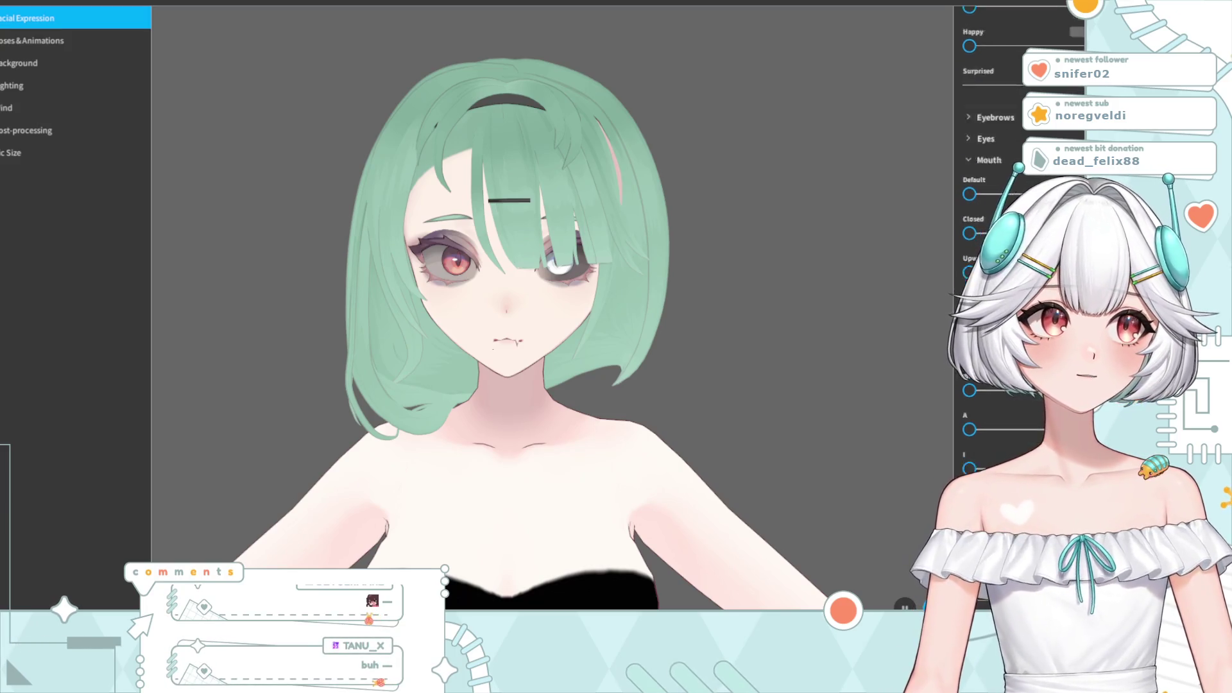
pyautogui.scroll(-3, 989, 257)
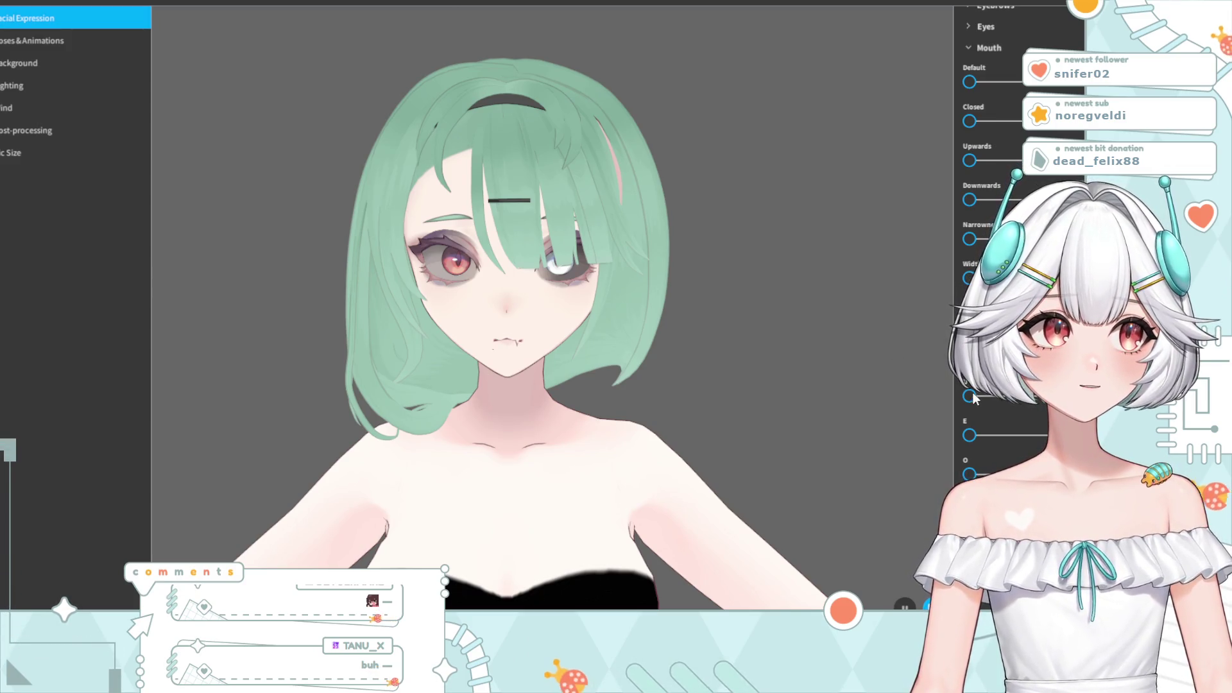
pyautogui.moveTo(1046, 396)
pyautogui.mouseDown()
pyautogui.moveTo(969, 396)
pyautogui.moveTo(1027, 435)
pyautogui.moveTo(969, 435)
pyautogui.moveTo(1027, 474)
pyautogui.moveTo(969, 474)
pyautogui.mouseUp()
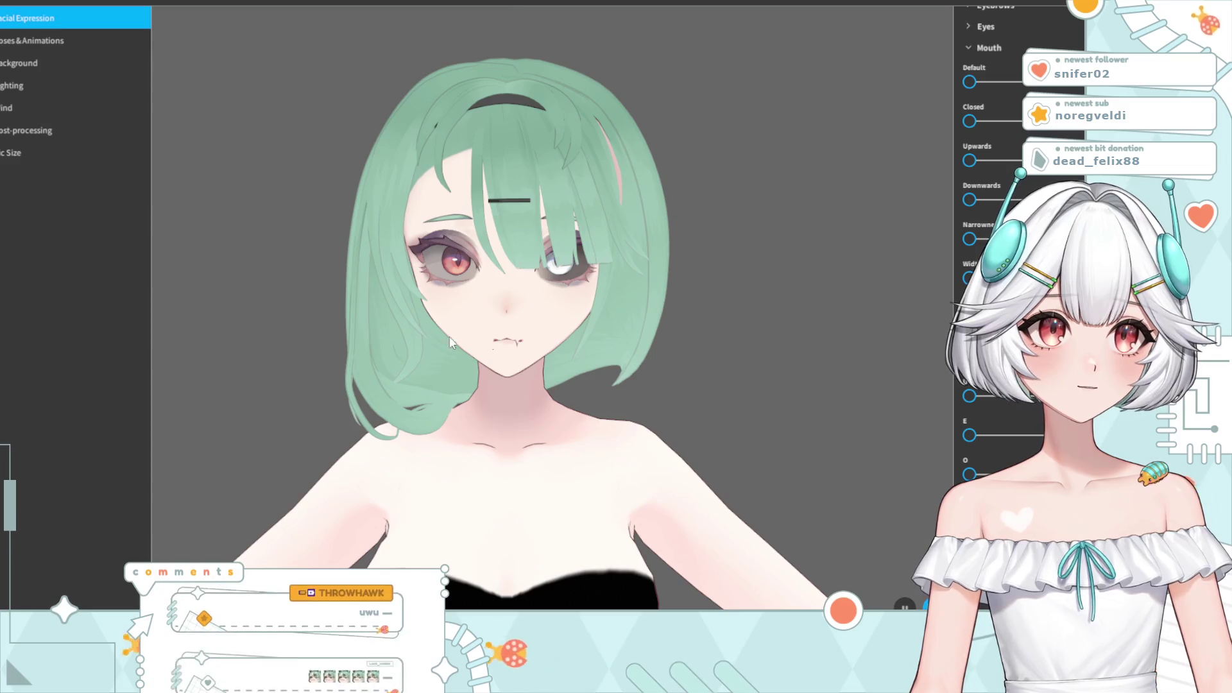
pyautogui.scroll(3, 506, 386)
pyautogui.moveTo(526, 324); pyautogui.dragTo(569, 369, button='middle')
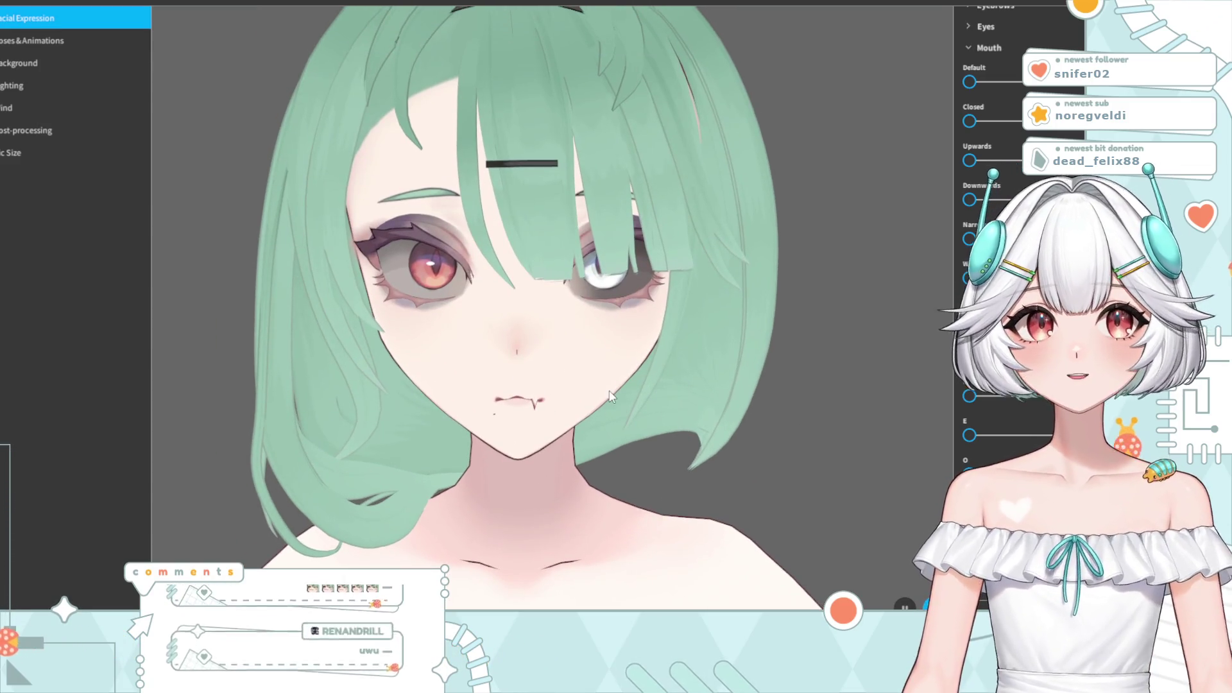
pyautogui.scroll(-3, 568, 368)
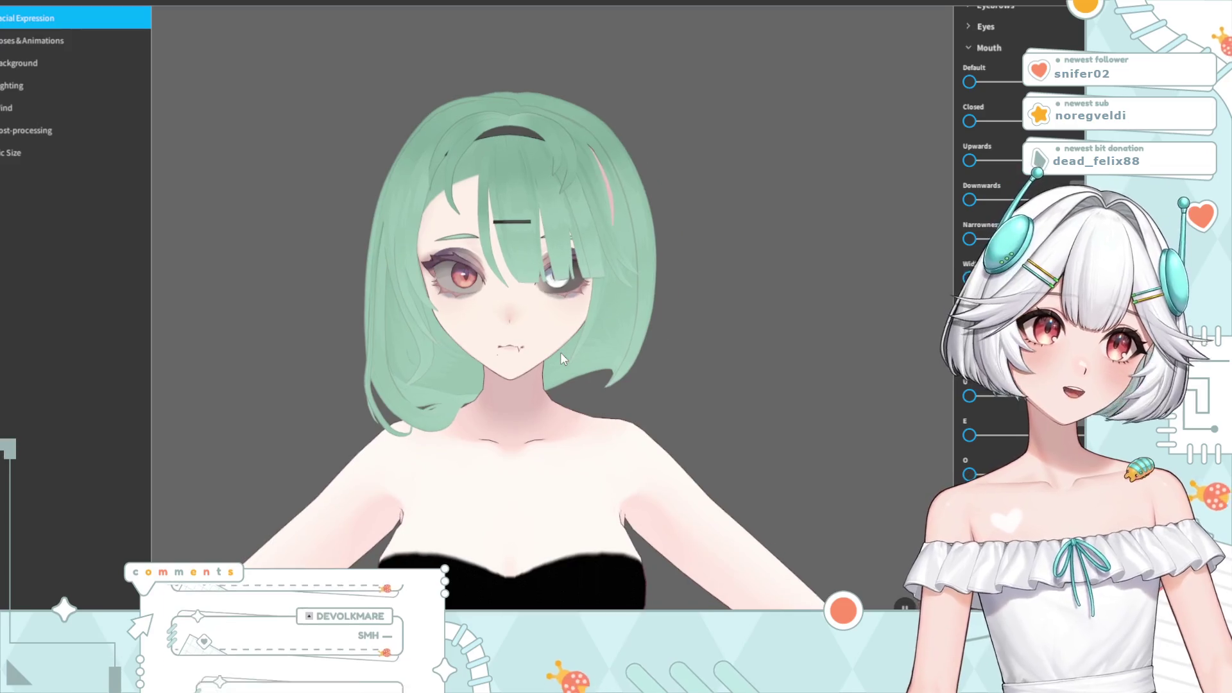
pyautogui.scroll(10, 988, 289)
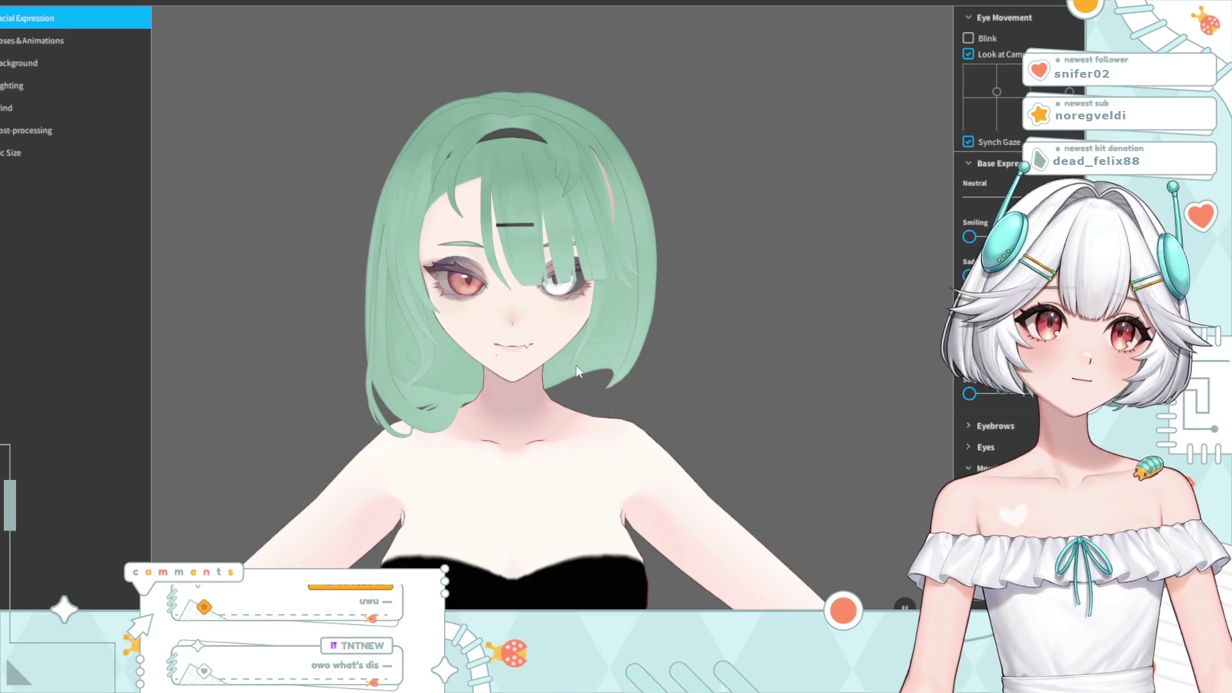
pyautogui.scroll(1, 576, 364)
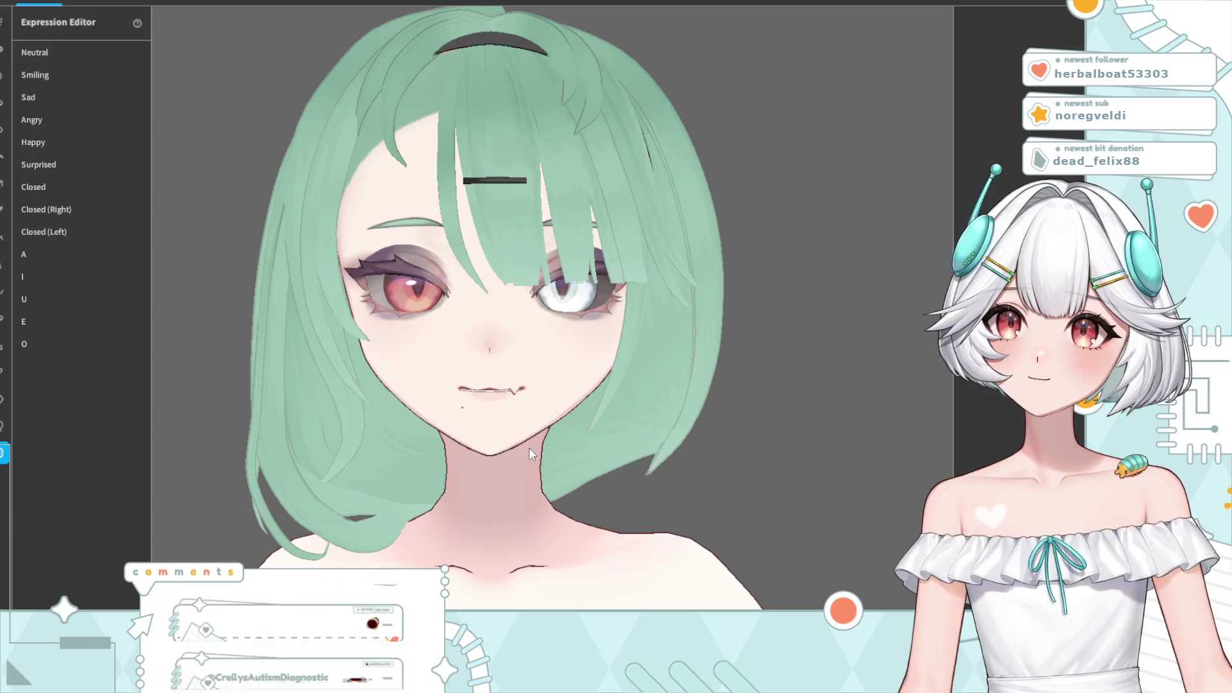
# - Zoom out and pan to centre the model's full figure
pyautogui.scroll(-3, 517, 456)
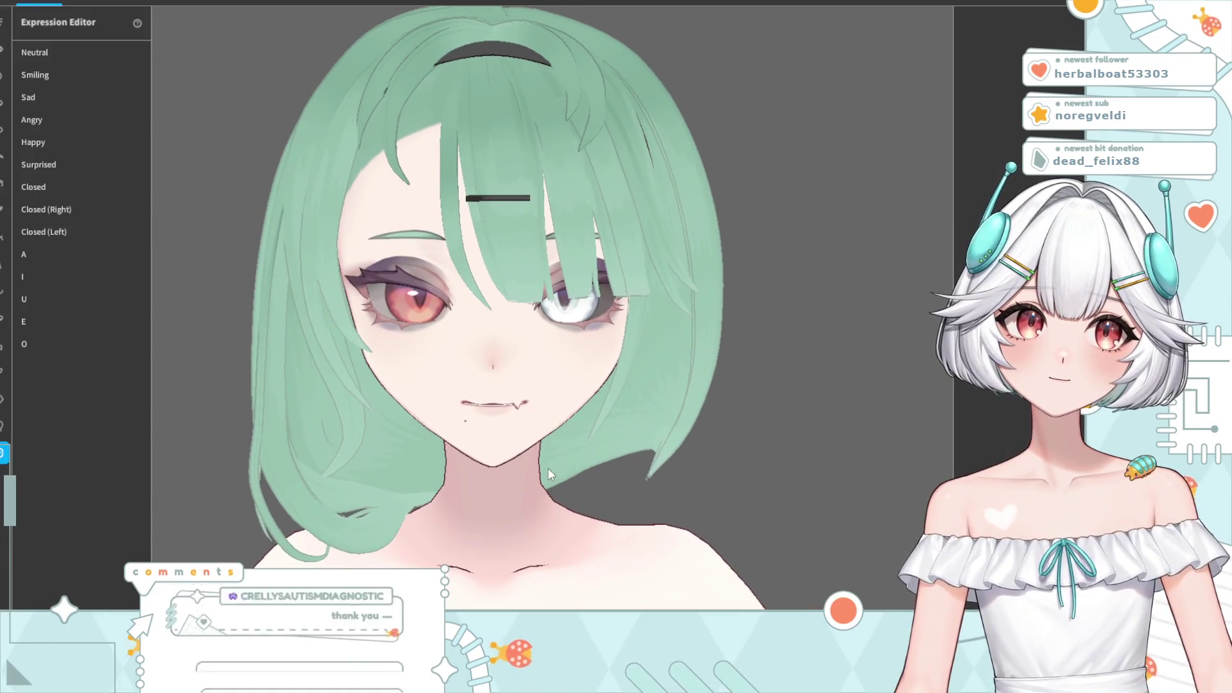
pyautogui.scroll(-2, 539, 475)
pyautogui.scroll(-2, 536, 485)
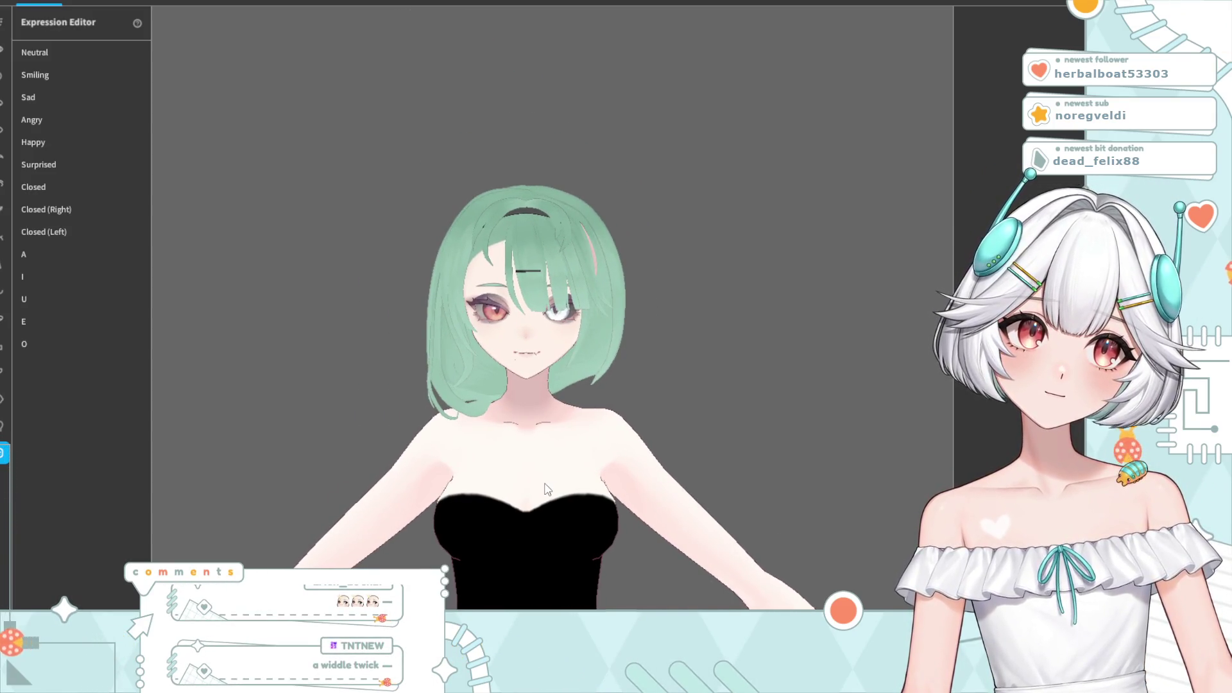
pyautogui.scroll(-1, 547, 490)
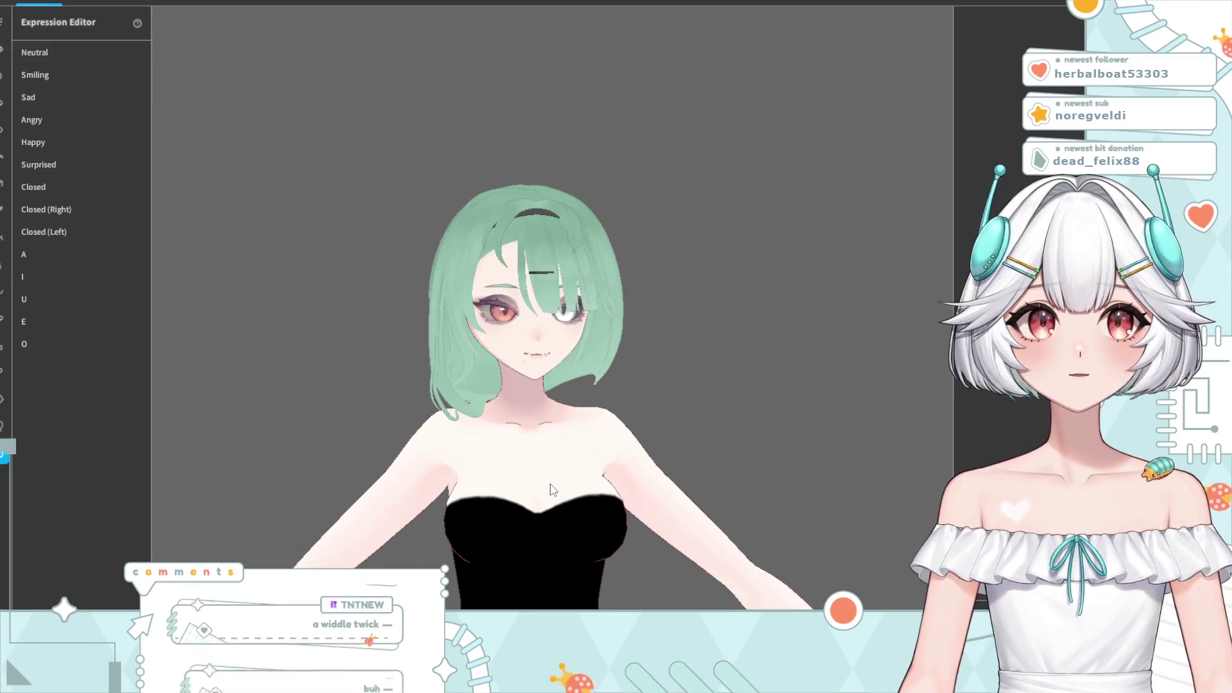
pyautogui.scroll(-2, 555, 491)
pyautogui.moveTo(557, 485); pyautogui.dragTo(525, 385, button='middle')
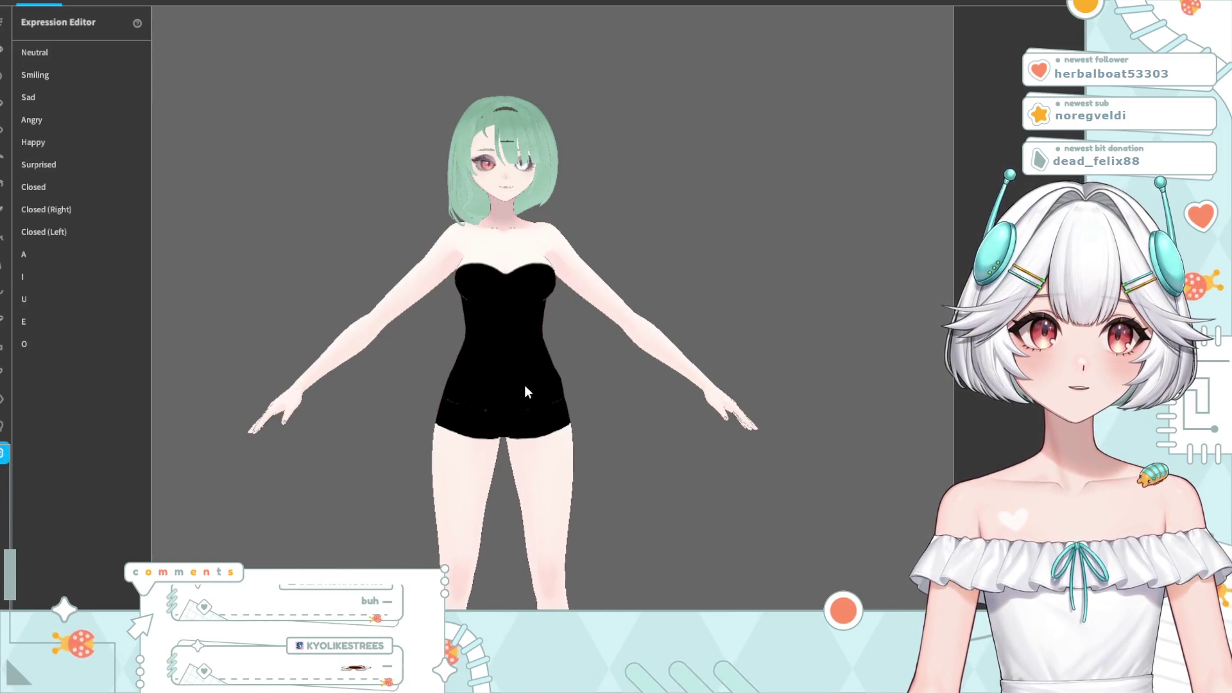
pyautogui.scroll(-2, 523, 383)
pyautogui.moveTo(529, 390); pyautogui.dragTo(514, 399, button='middle')
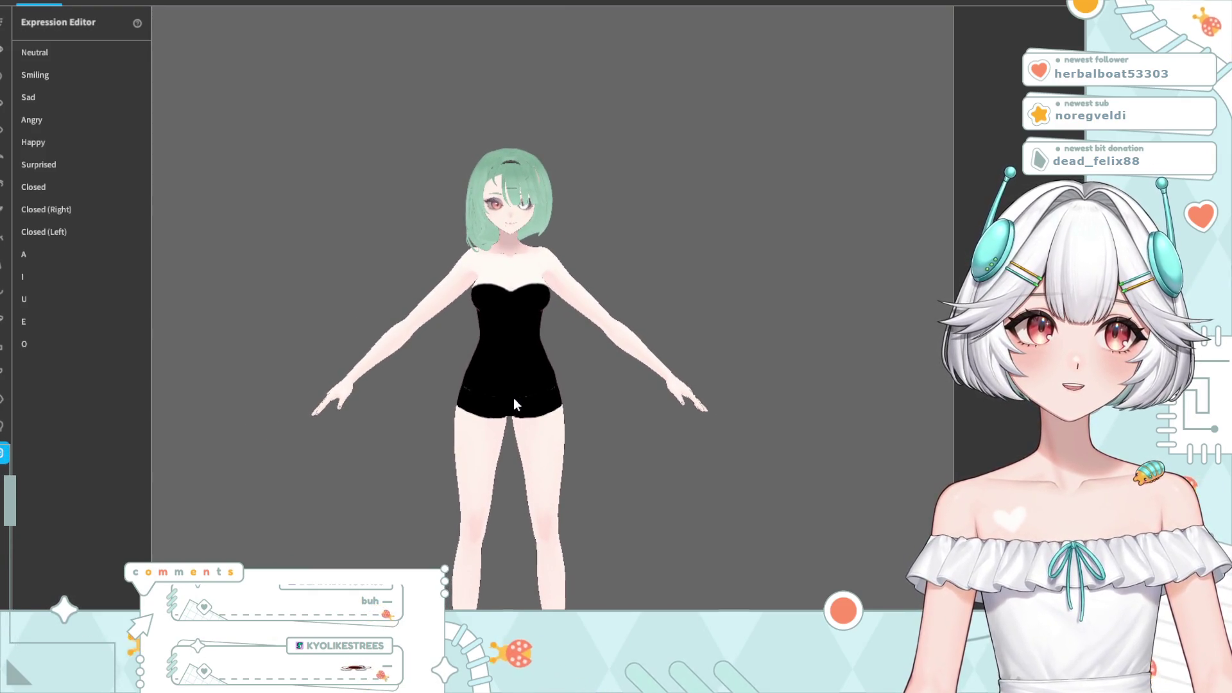
# - Zoom back in, look down to the legs, and return the face to frame
pyautogui.scroll(1, 487, 327)
pyautogui.scroll(2, 482, 309)
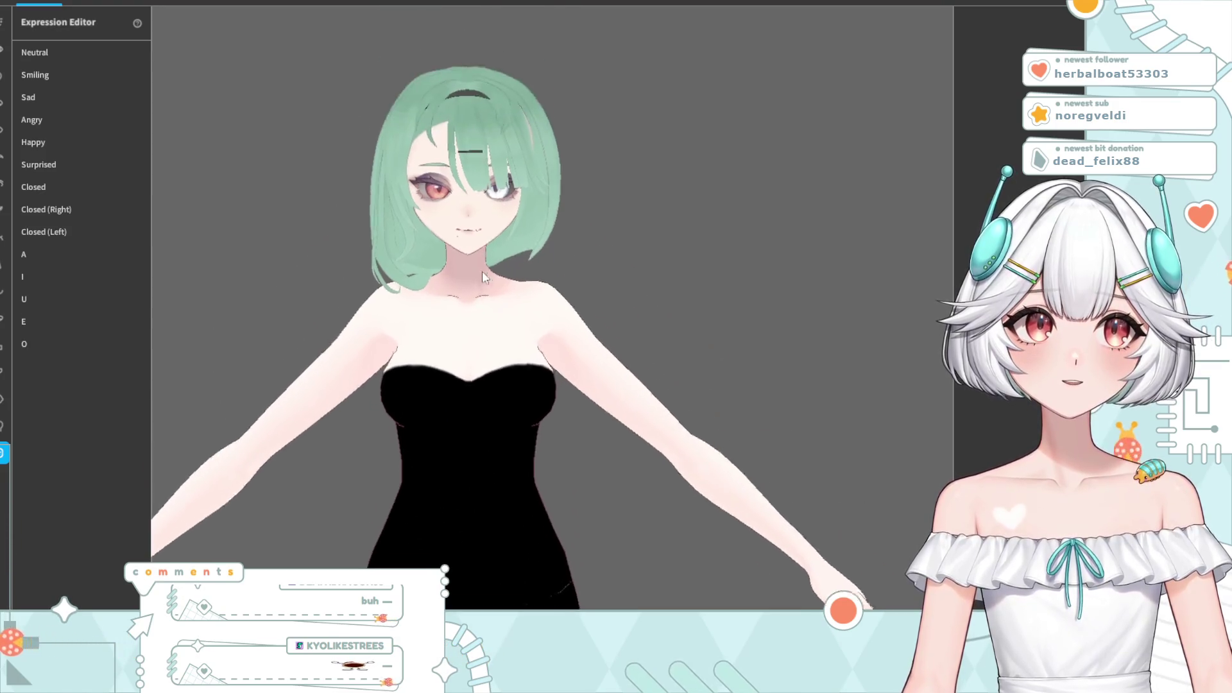
pyautogui.scroll(1, 478, 275)
pyautogui.scroll(2, 478, 276)
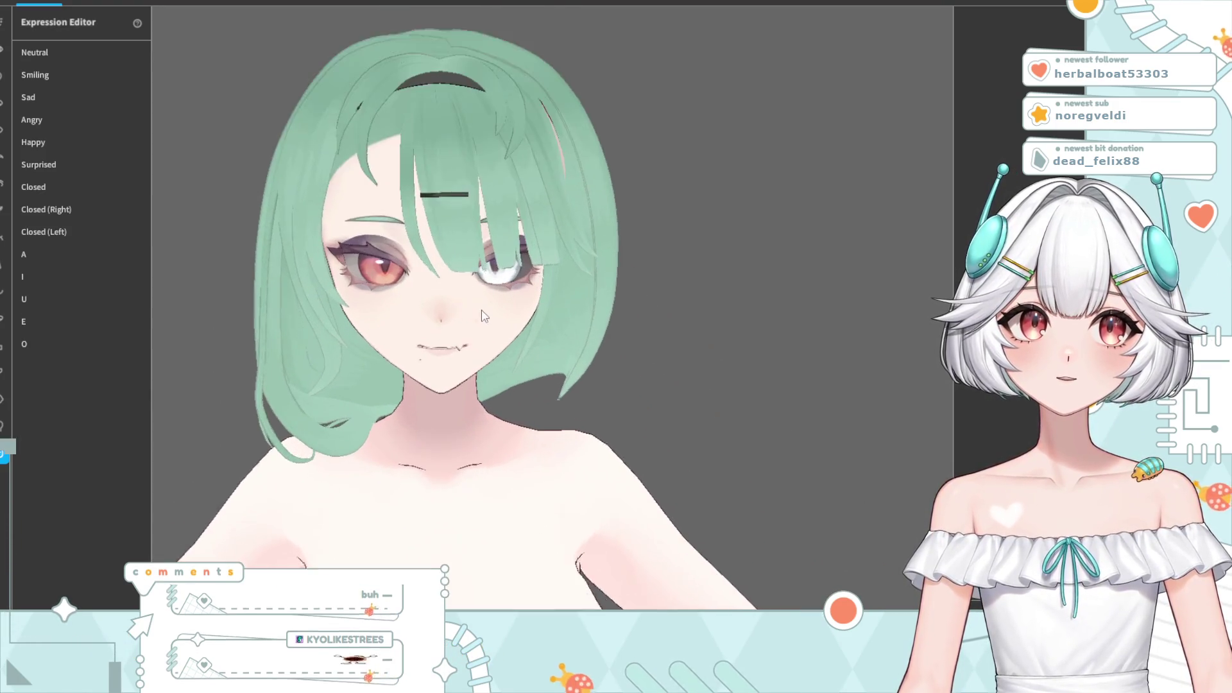
pyautogui.scroll(1, 474, 321)
pyautogui.scroll(1, 472, 337)
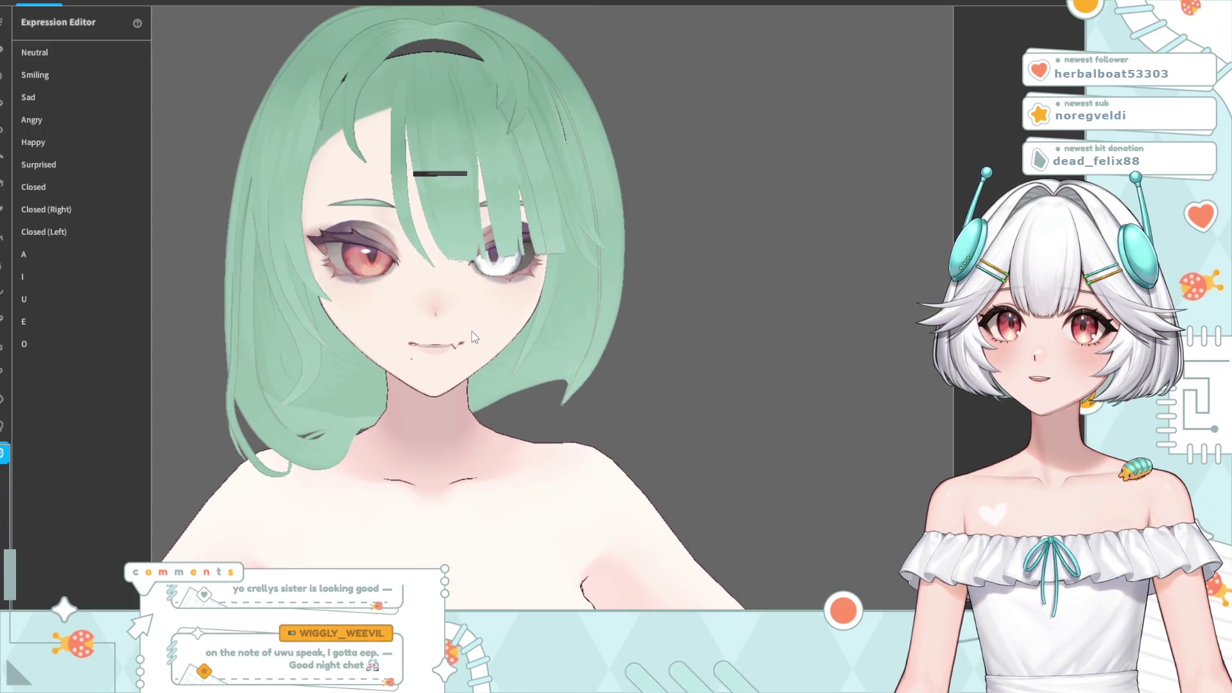
pyautogui.scroll(1, 472, 343)
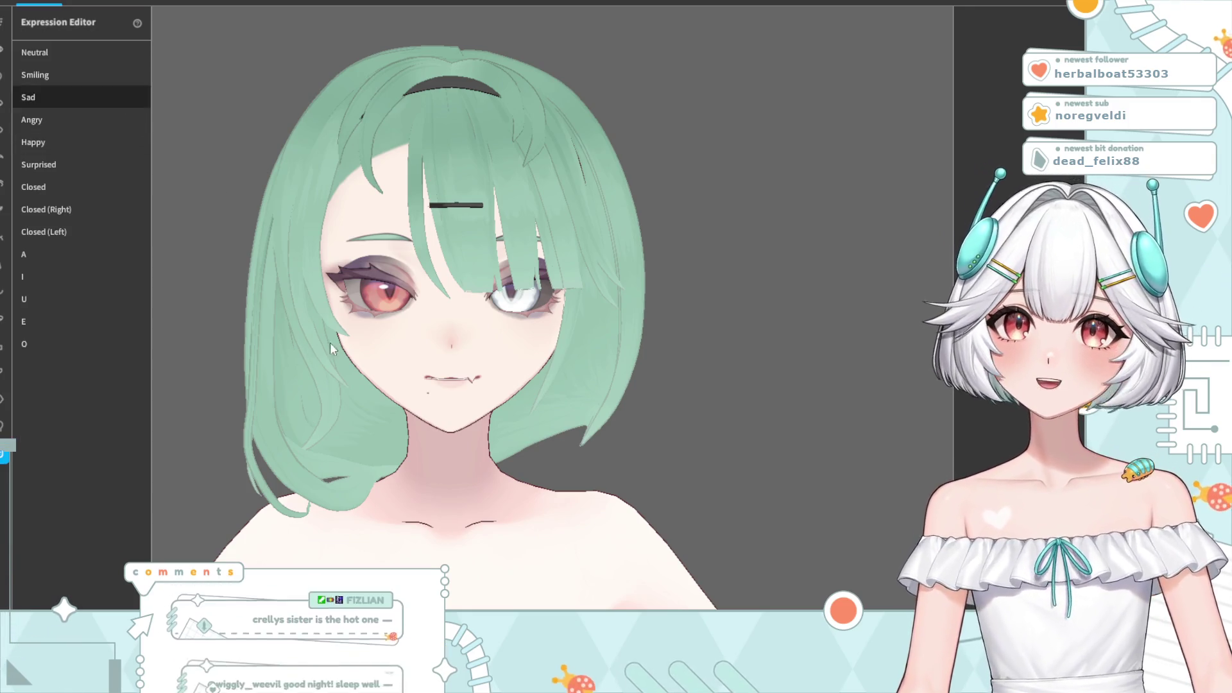
pyautogui.moveTo(521, 485)
pyautogui.mouseDown(button='middle')
pyautogui.moveTo(497, 371)
pyautogui.moveTo(490, 495)
pyautogui.mouseUp(button='middle')
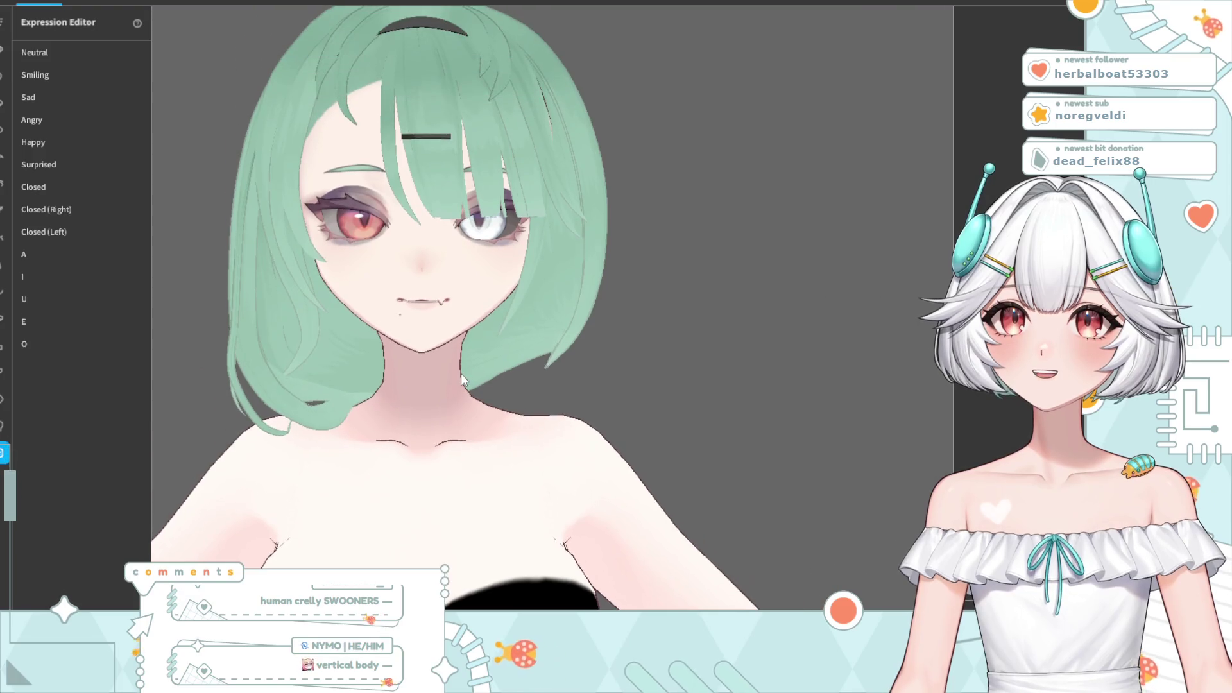
pyautogui.moveTo(464, 372); pyautogui.dragTo(332, 375, button='middle')
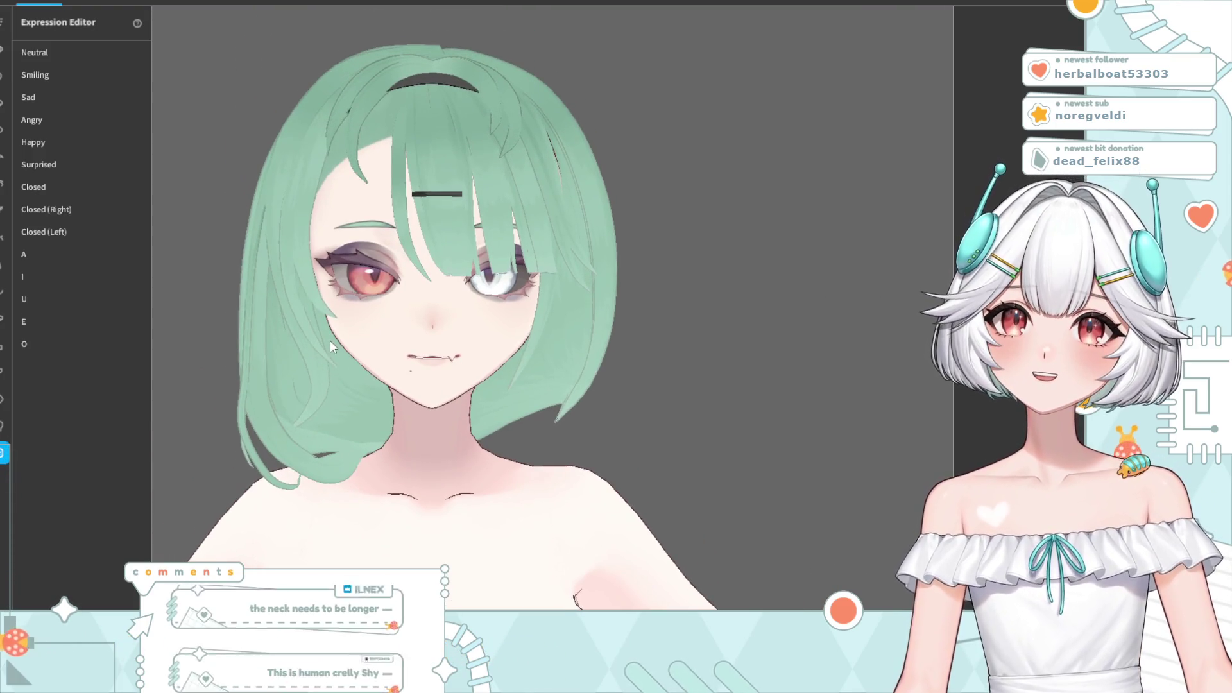
pyautogui.scroll(-3, 330, 344)
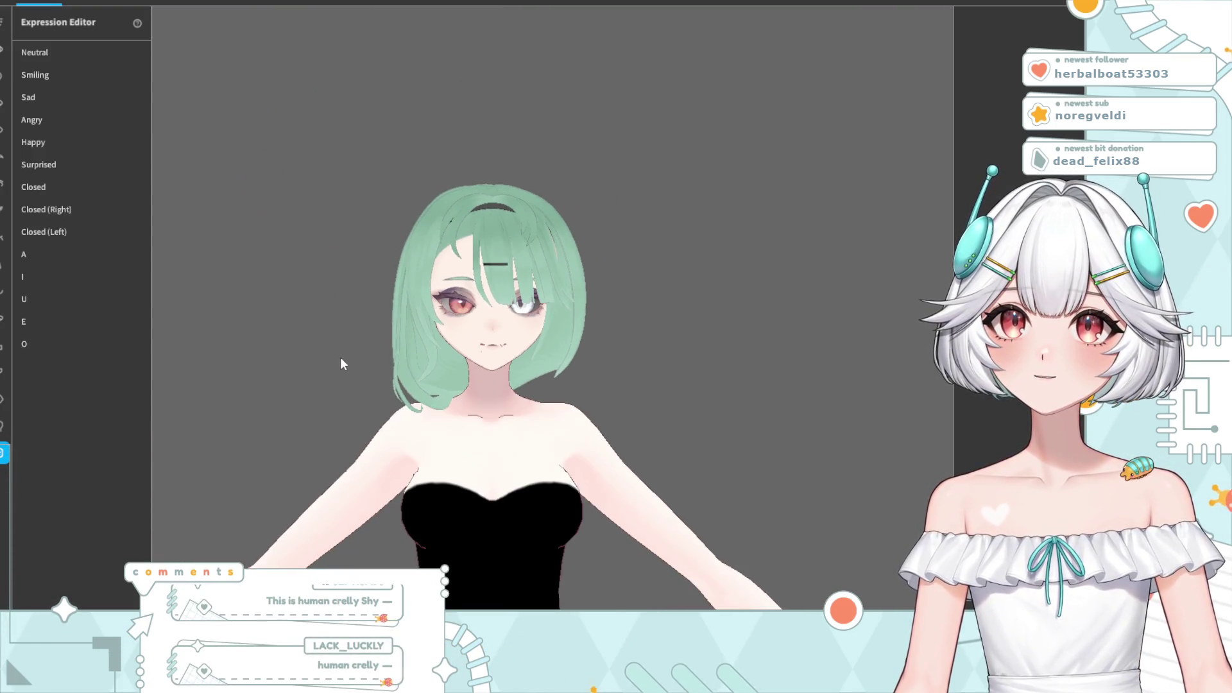
pyautogui.scroll(2, 340, 357)
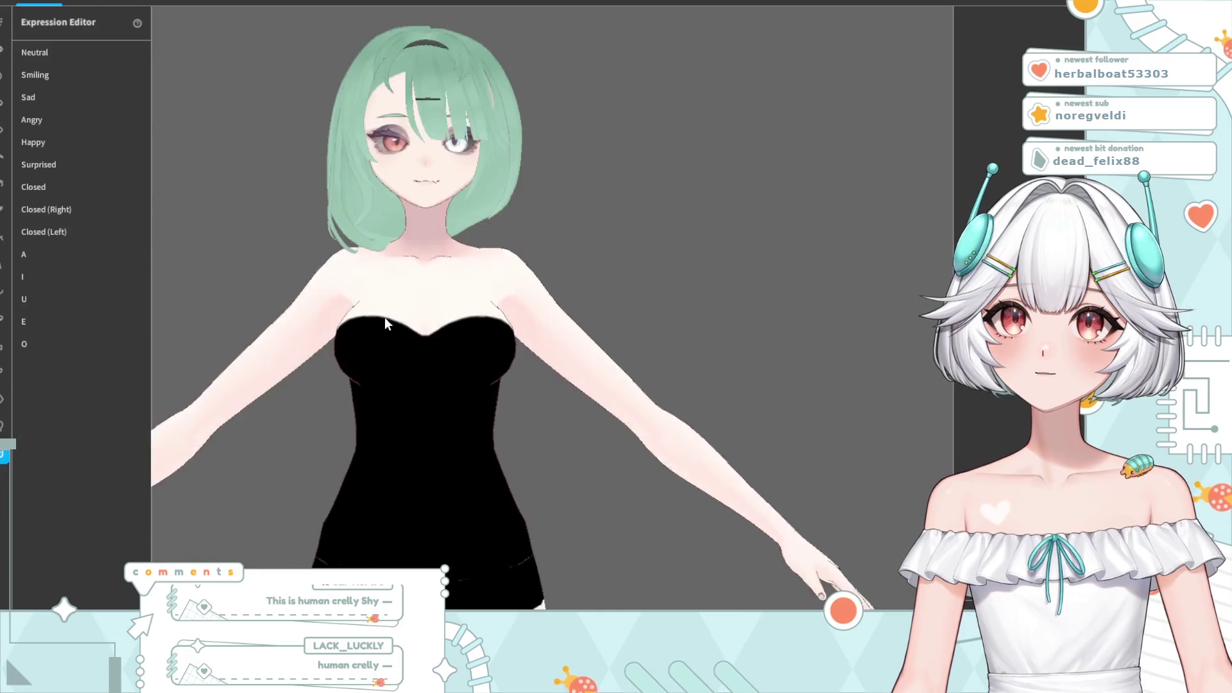
pyautogui.scroll(-2, 433, 323)
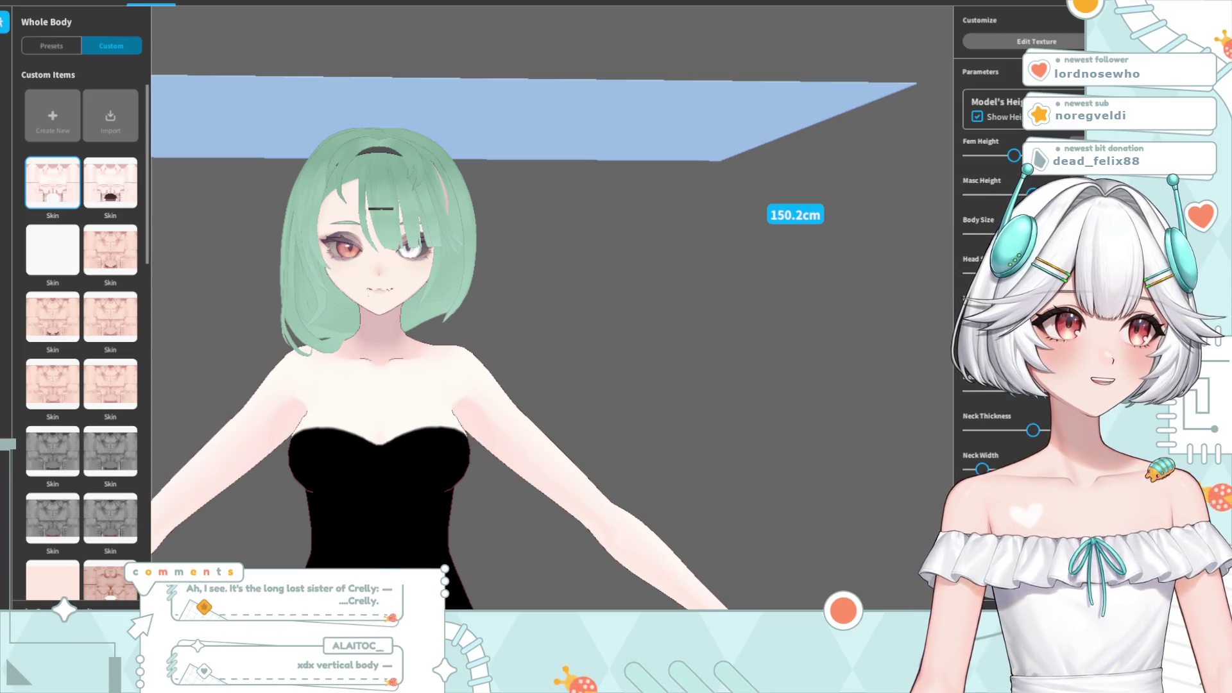
# - Push Neck Length far right and zoom out to view the long-necked model
pyautogui.scroll(-3, 1033, 429)
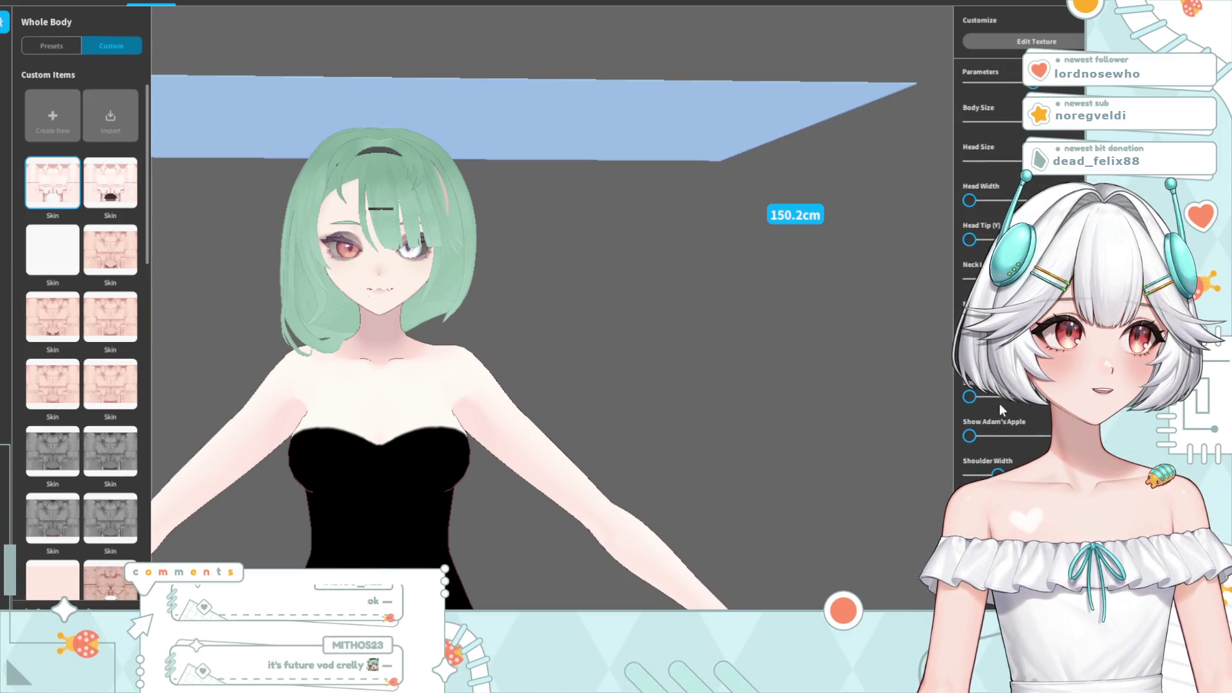
pyautogui.scroll(-1, 1033, 429)
pyautogui.scroll(-5, 1004, 289)
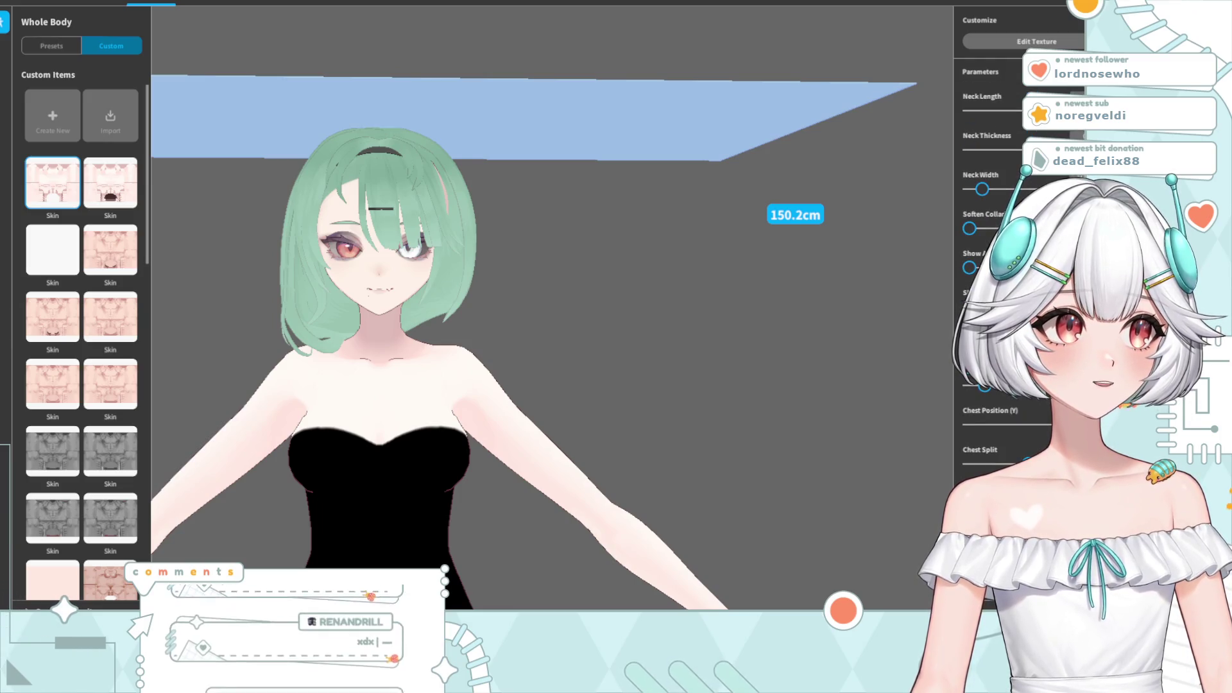
pyautogui.scroll(5, 1004, 289)
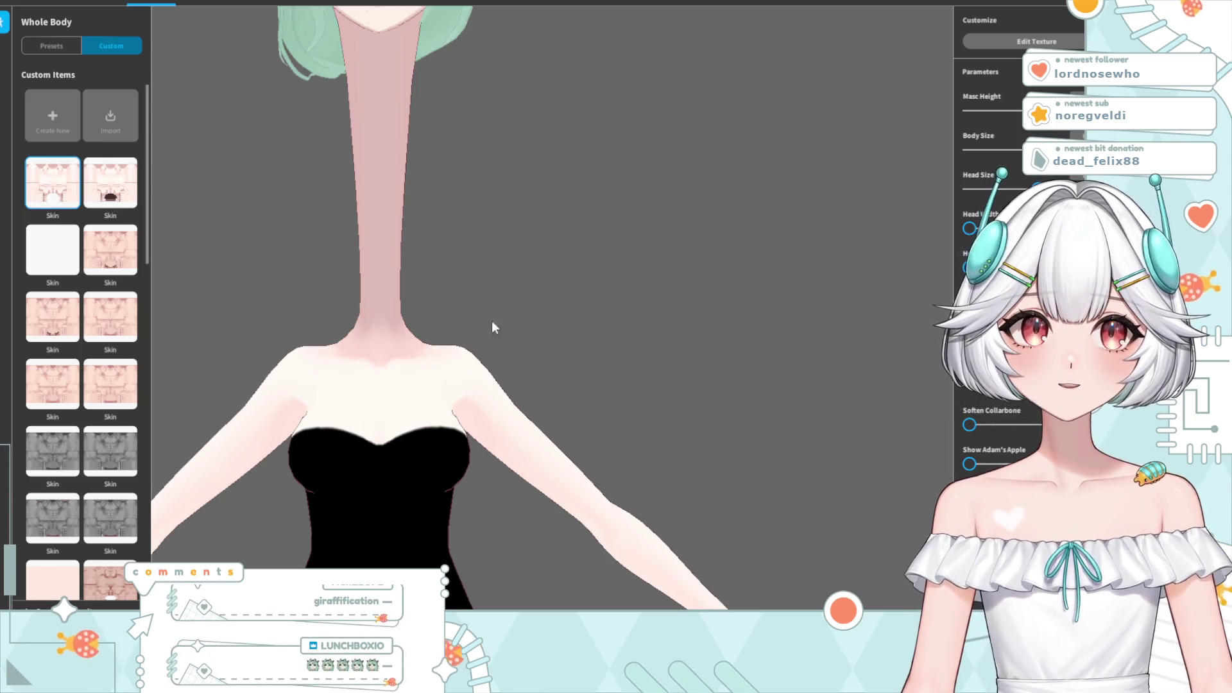
pyautogui.moveTo(514, 322); pyautogui.dragTo(453, 431, button='middle')
pyautogui.scroll(-3, 464, 418)
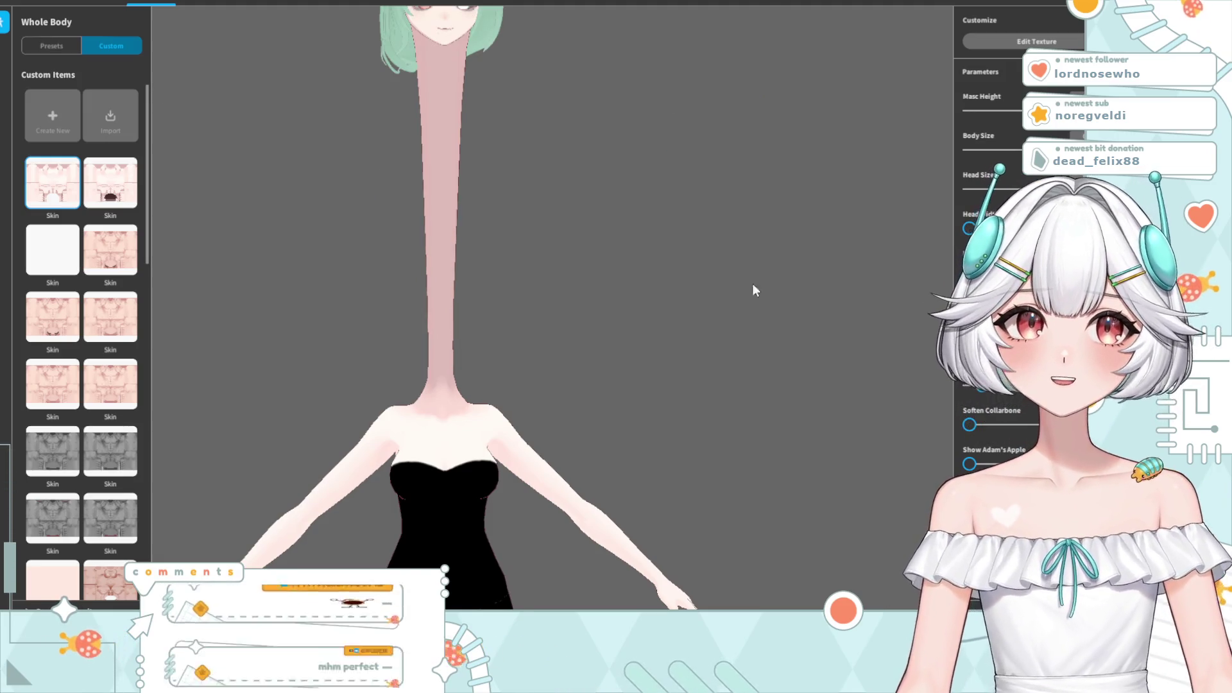
pyautogui.scroll(-3, 463, 272)
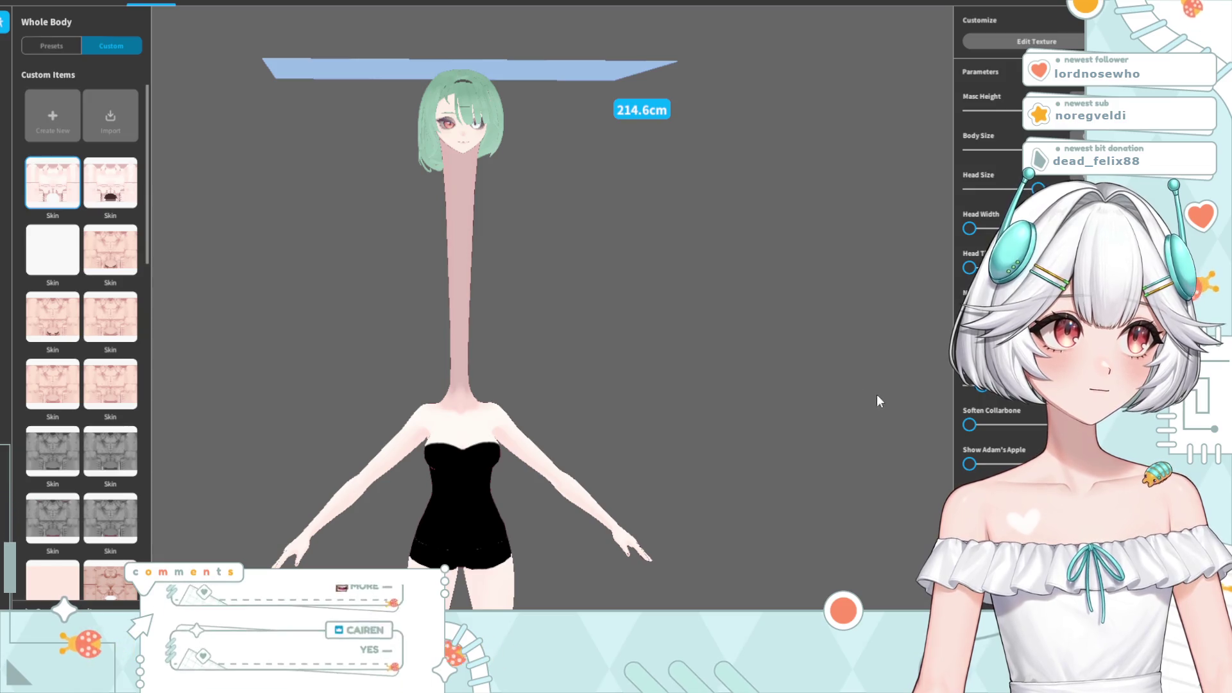
# - Toggle undo and redo on the neck stretch
pyautogui.click(957, 387)
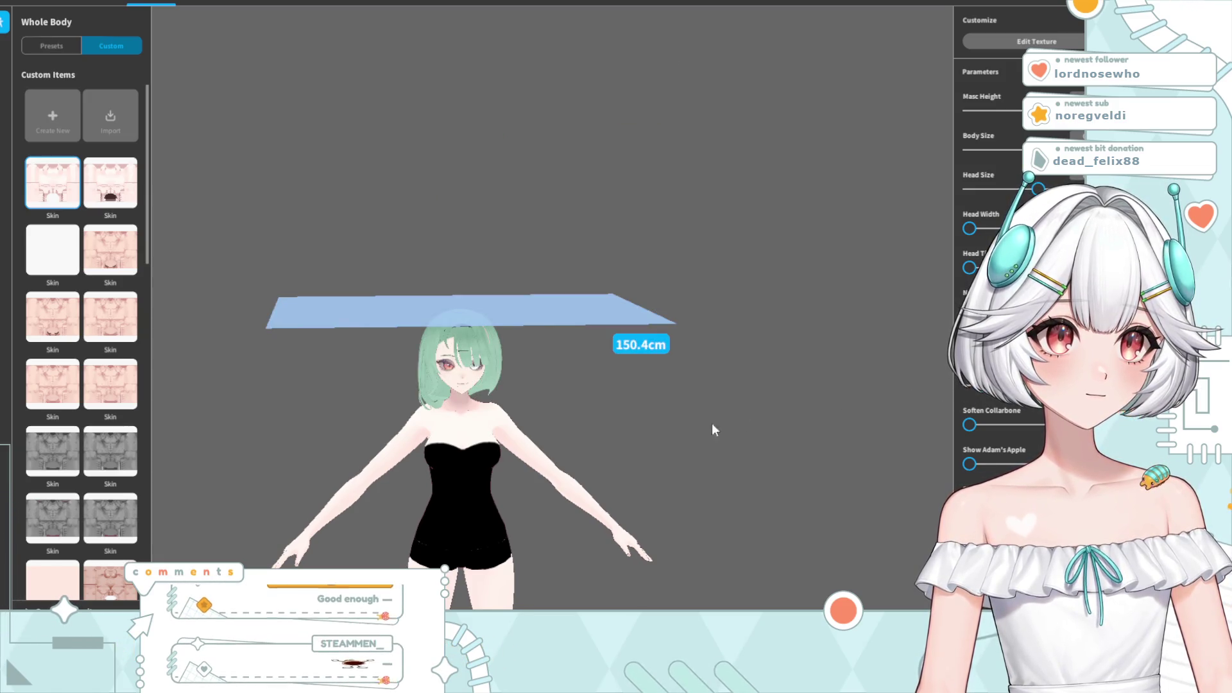
pyautogui.hotkey('ctrl', 'z')
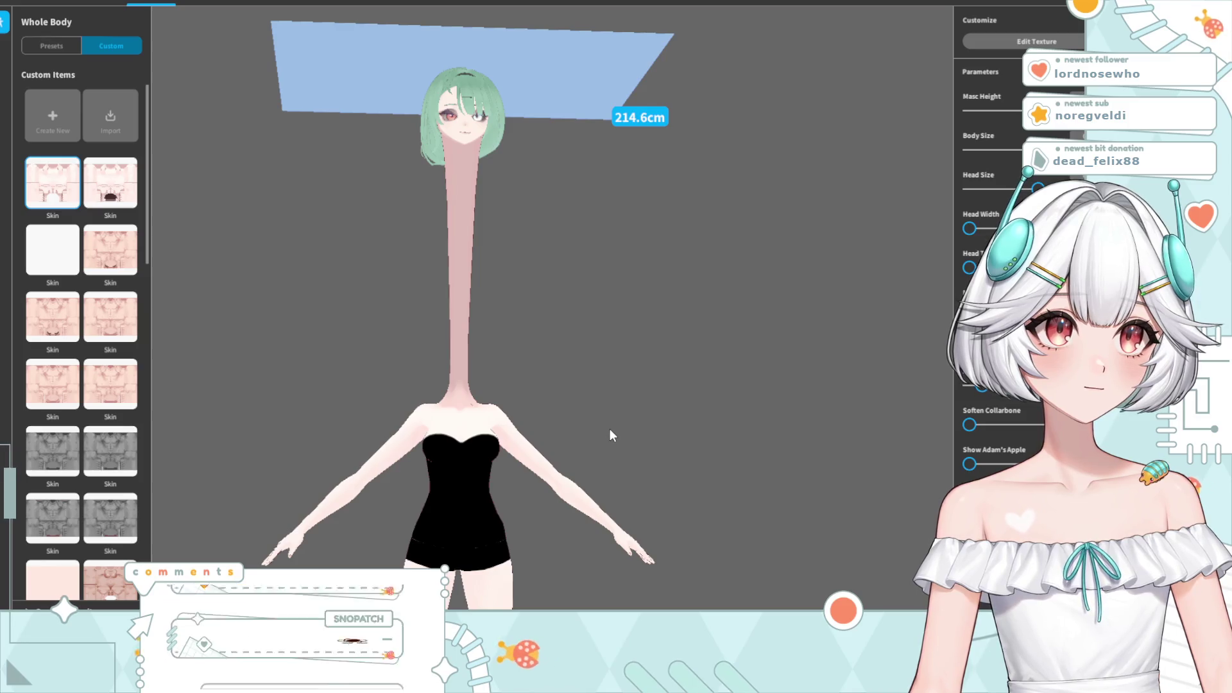
pyautogui.hotkey('ctrl', 'y')
pyautogui.scroll(1, 562, 459)
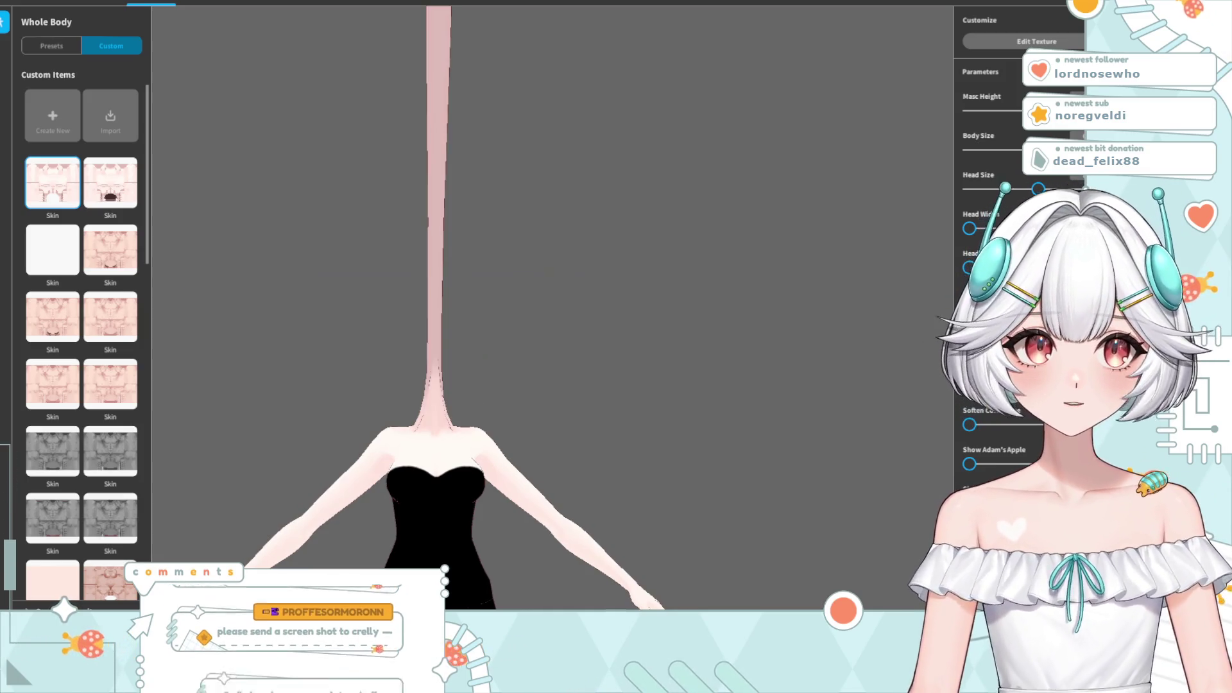
pyautogui.scroll(-5, 503, 303)
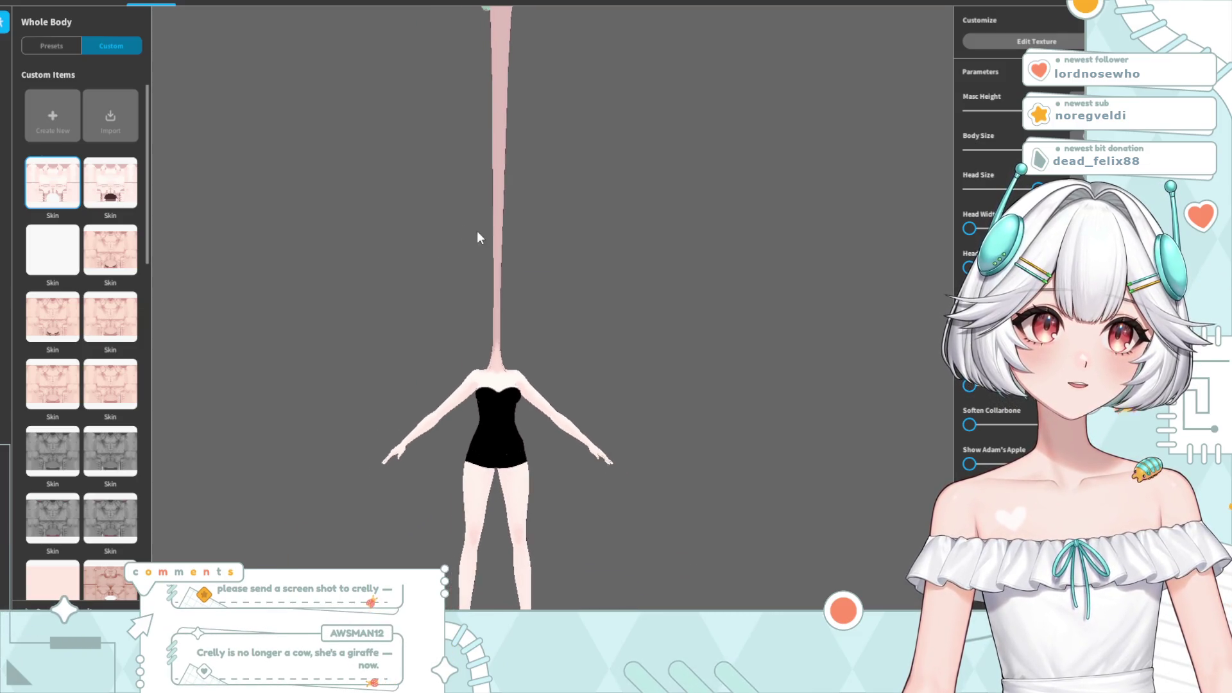
# - Orbit around the 393.1cm long-necked model, then undo back to 150.4cm height
pyautogui.moveTo(475, 231); pyautogui.dragTo(491, 333, button='right')
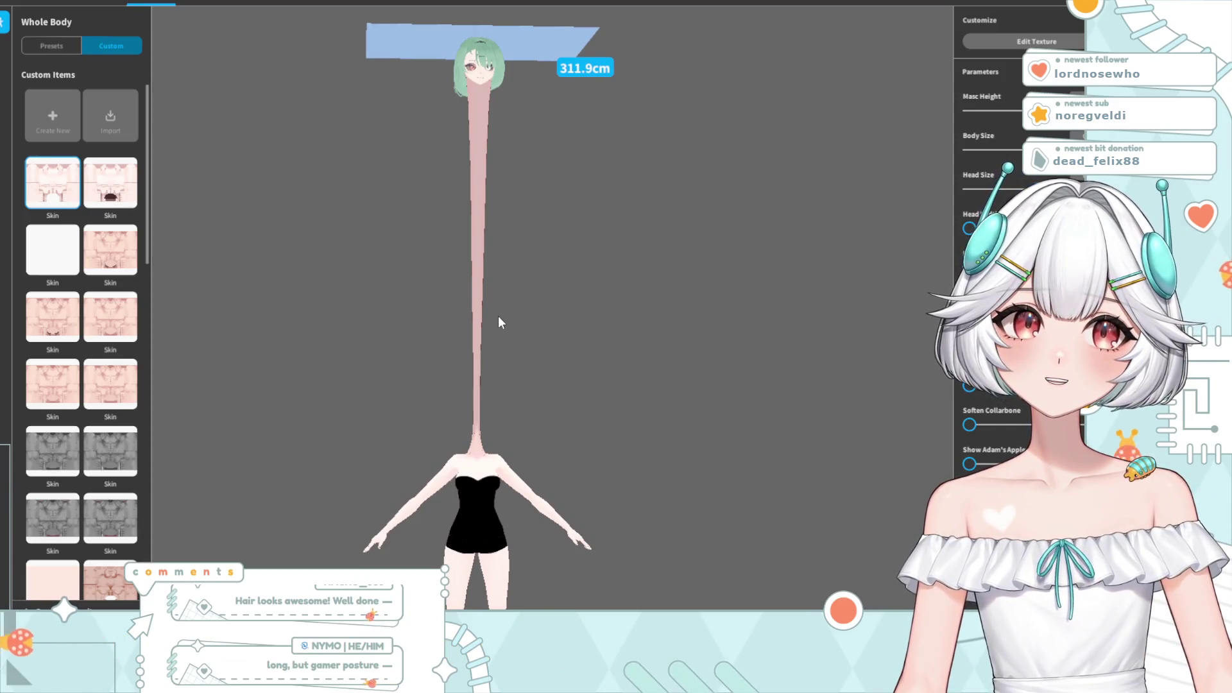
pyautogui.scroll(-2, 498, 321)
pyautogui.scroll(-2, 480, 355)
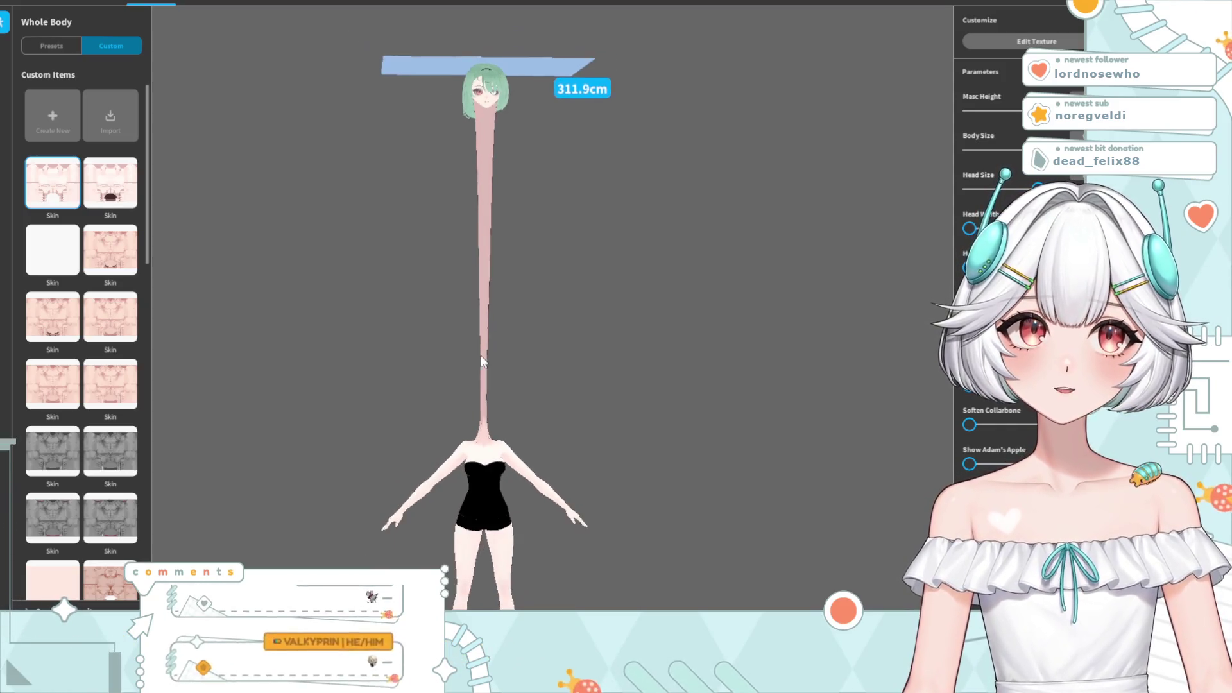
pyautogui.moveTo(494, 374)
pyautogui.mouseDown(button='right')
pyautogui.moveTo(456, 321)
pyautogui.moveTo(466, 332)
pyautogui.mouseUp(button='right')
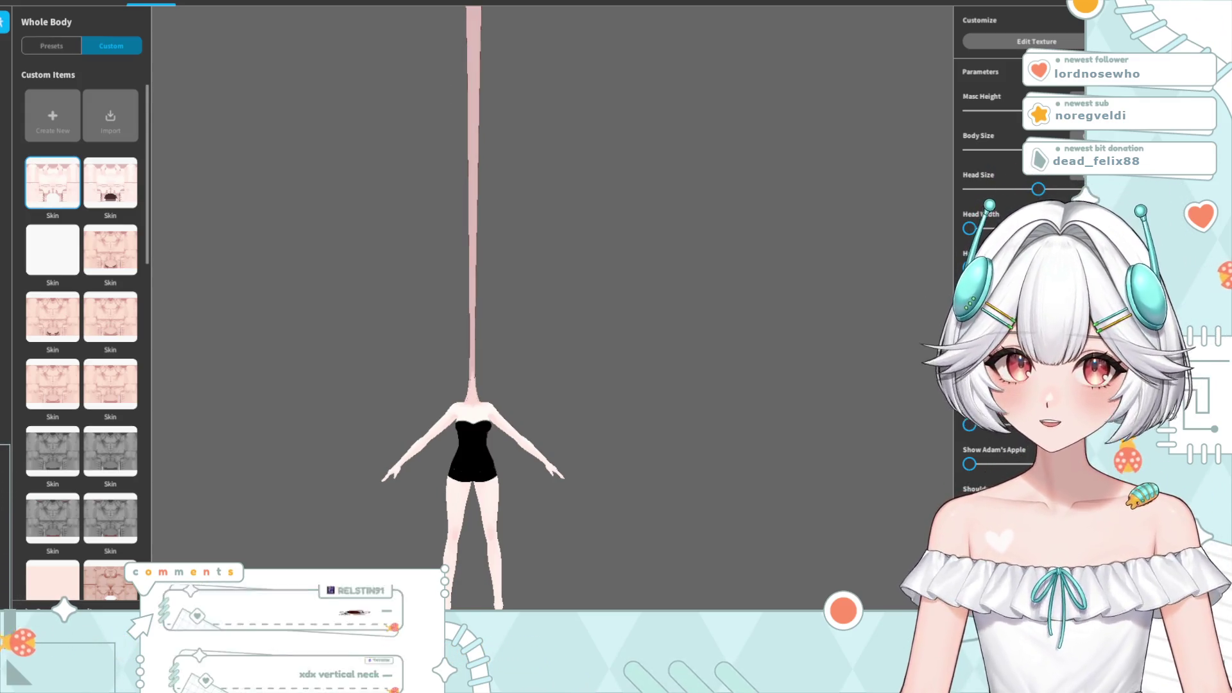
pyautogui.moveTo(452, 256); pyautogui.dragTo(446, 376, button='right')
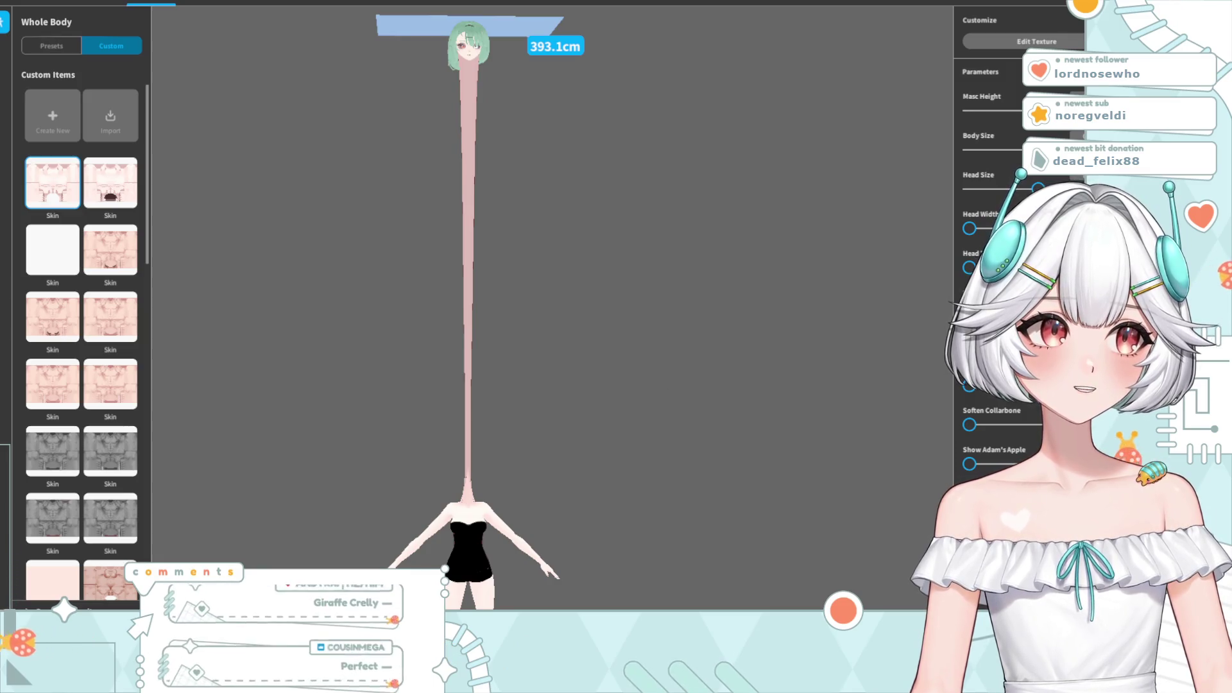
pyautogui.moveTo(885, 459); pyautogui.dragTo(756, 417)
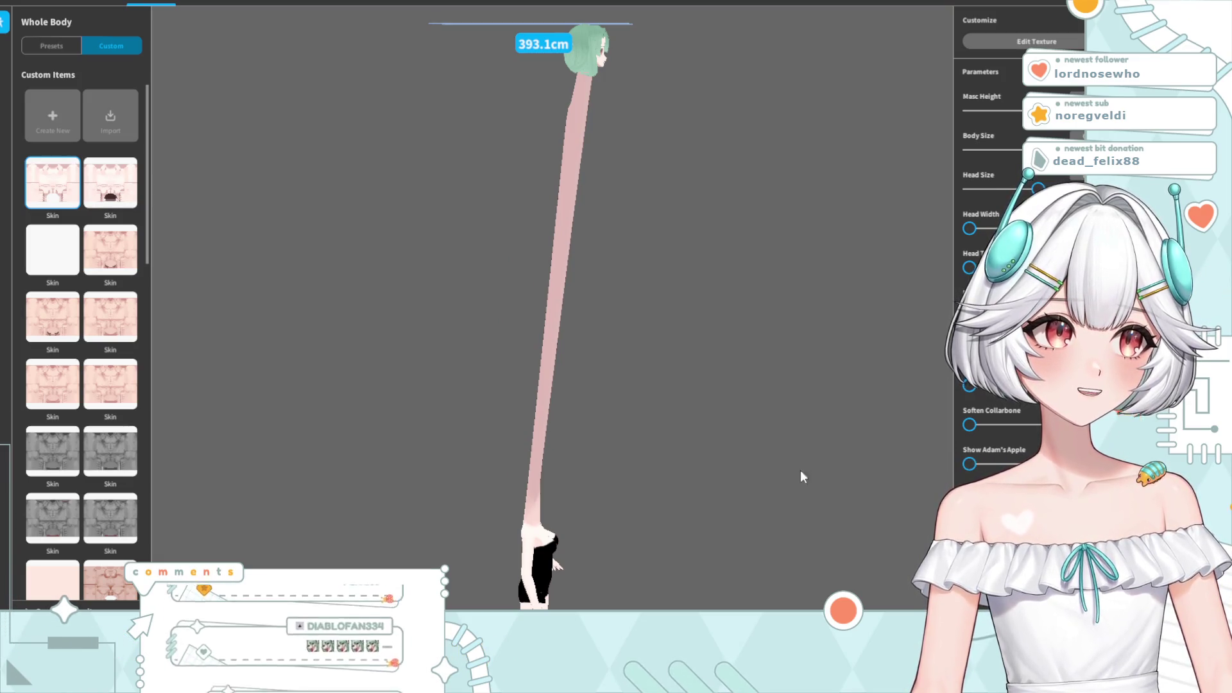
pyautogui.moveTo(810, 471); pyautogui.dragTo(639, 416)
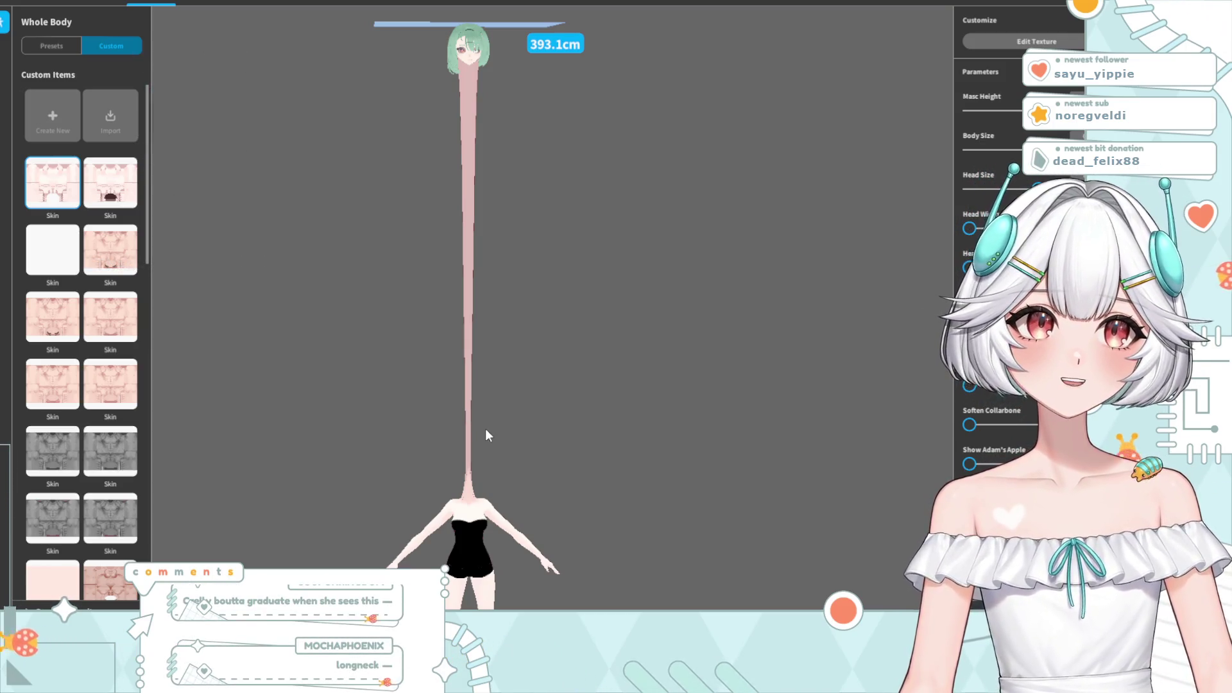
pyautogui.hotkey('ctrl', 'z')
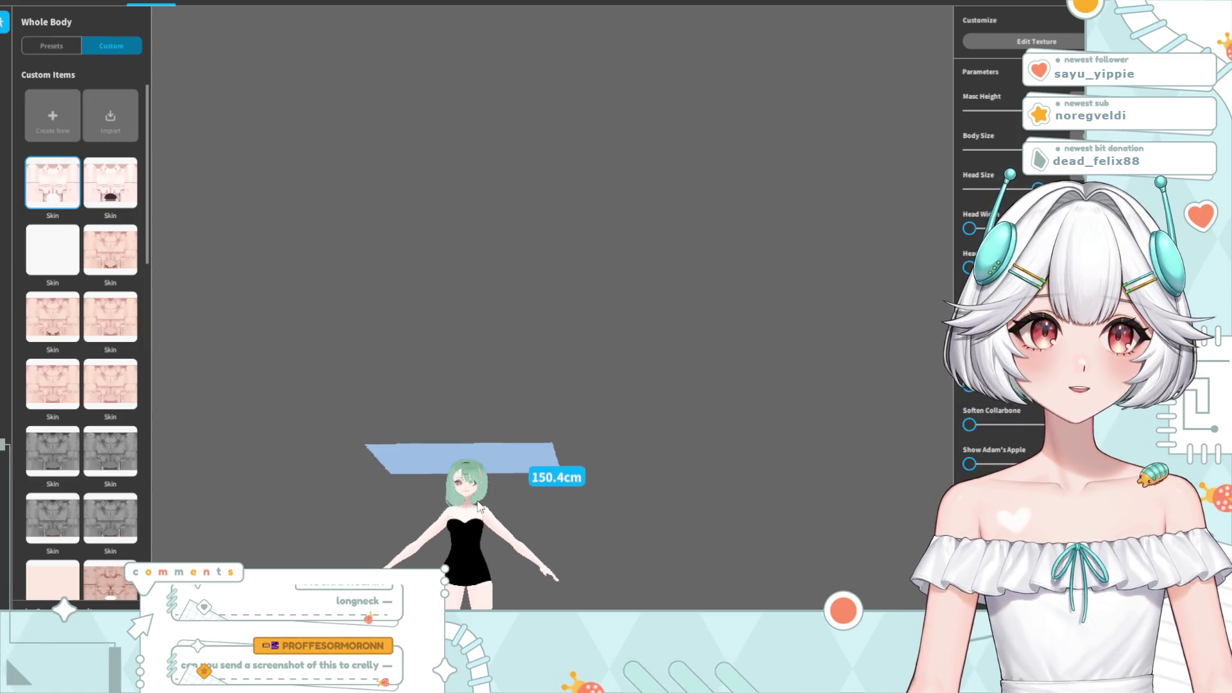
pyautogui.moveTo(494, 505); pyautogui.dragTo(484, 476, button='right')
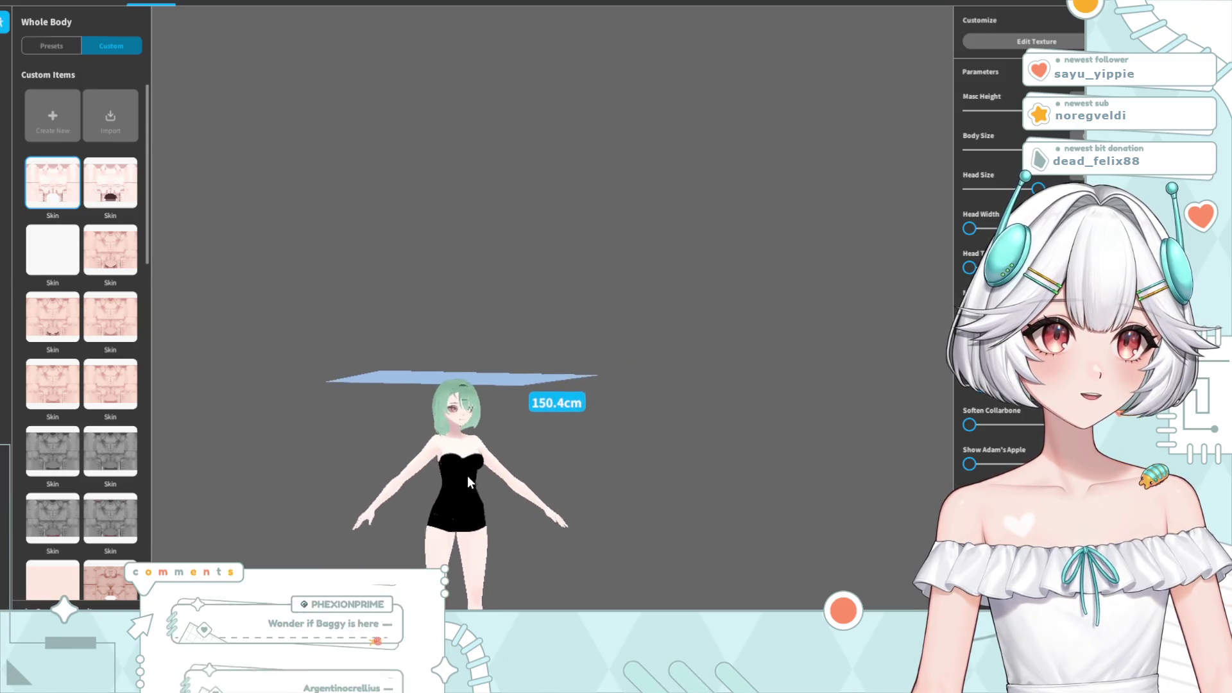
pyautogui.scroll(3, 467, 476)
pyautogui.moveTo(443, 491); pyautogui.dragTo(436, 283, button='middle')
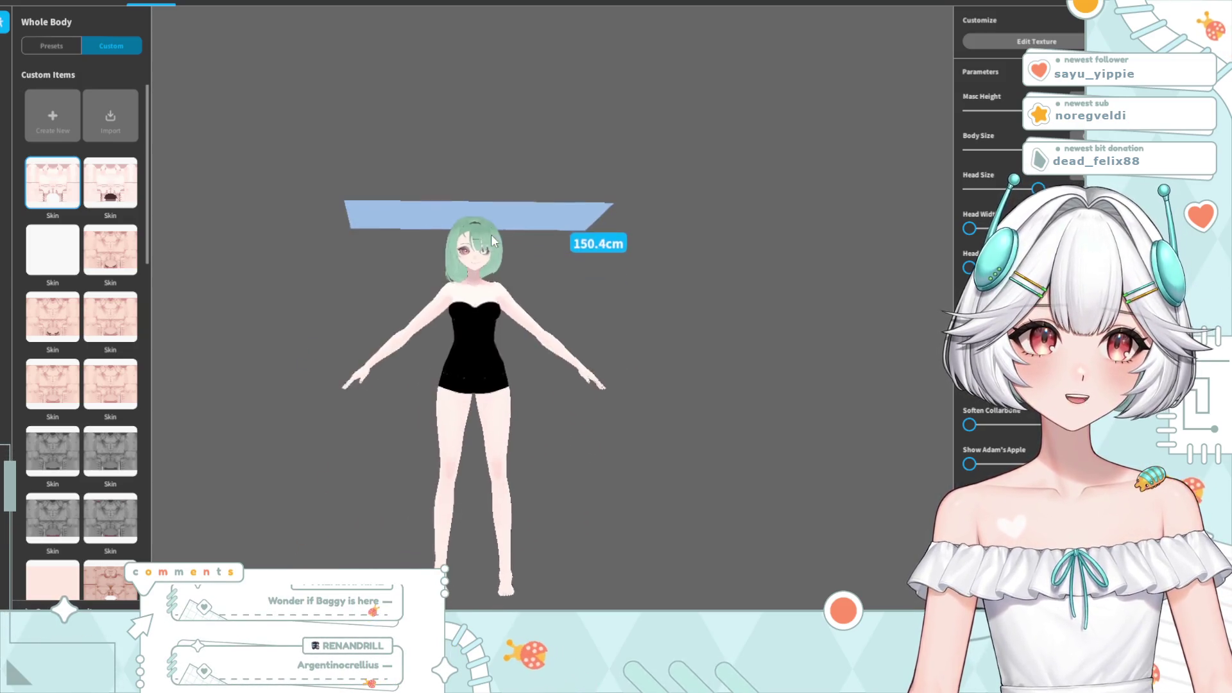
pyautogui.scroll(3, 435, 259)
pyautogui.scroll(1, 434, 259)
pyautogui.scroll(3, 423, 251)
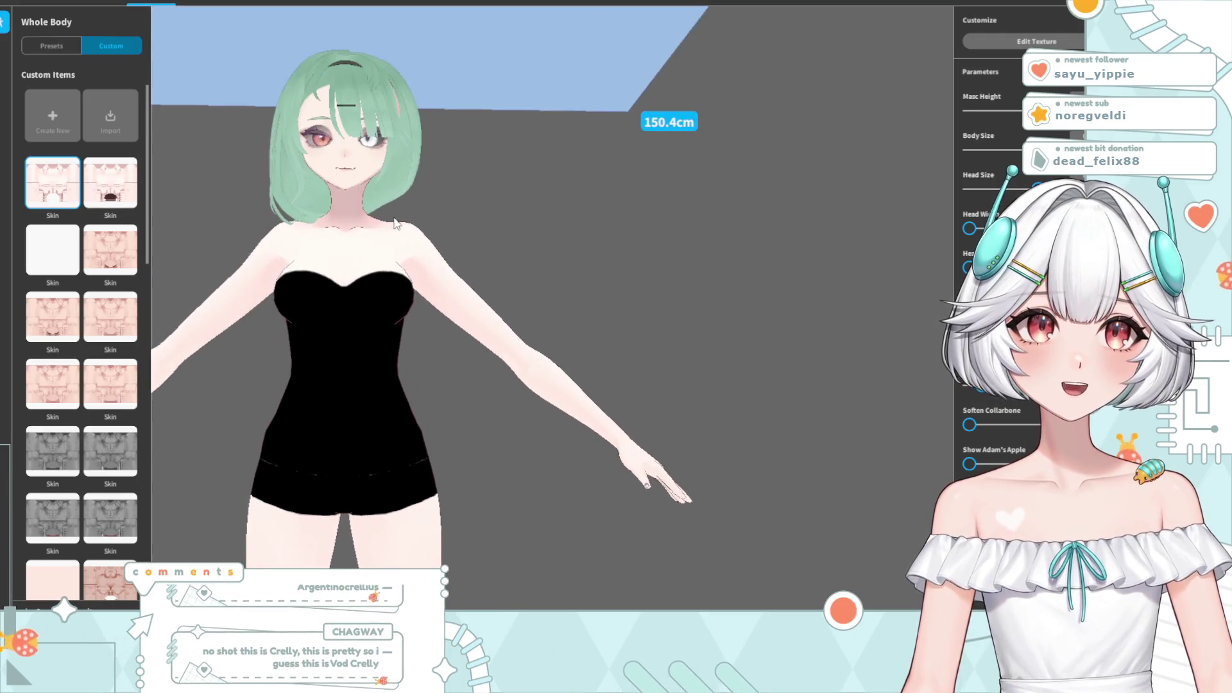
pyautogui.scroll(-2, 457, 362)
pyautogui.moveTo(457, 362); pyautogui.dragTo(465, 166, button='middle')
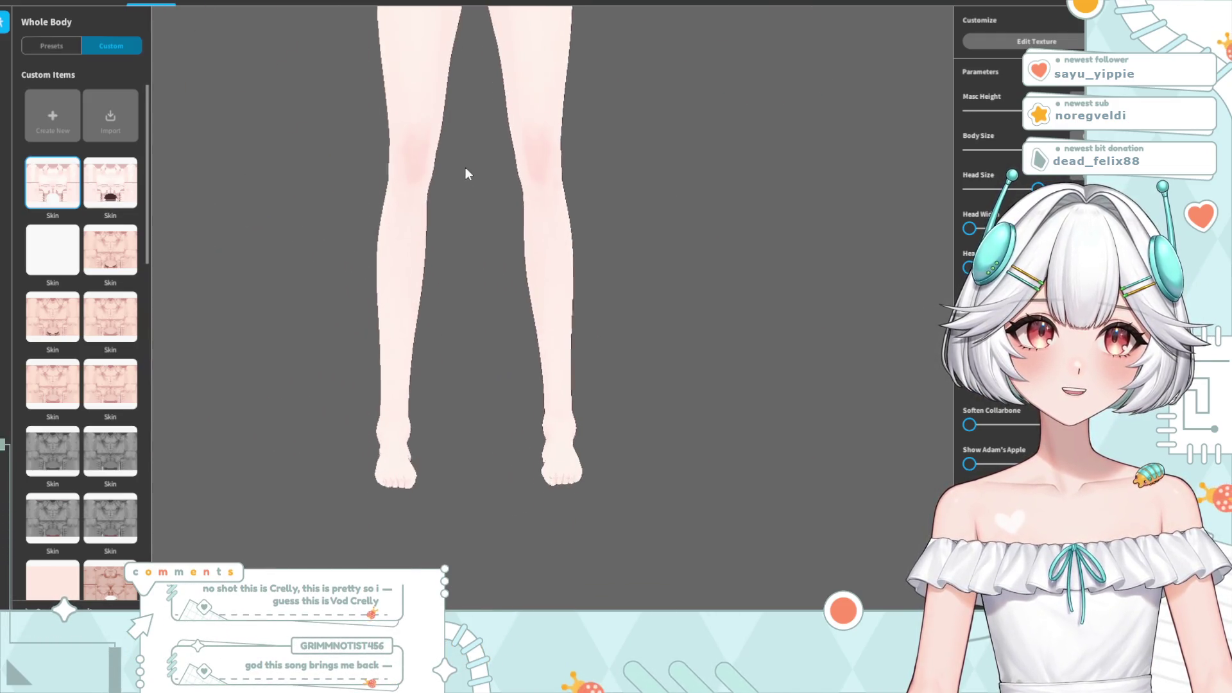
pyautogui.scroll(2, 475, 221)
pyautogui.scroll(-2, 475, 221)
pyautogui.moveTo(475, 221); pyautogui.dragTo(455, 433, button='middle')
pyautogui.scroll(1, 454, 438)
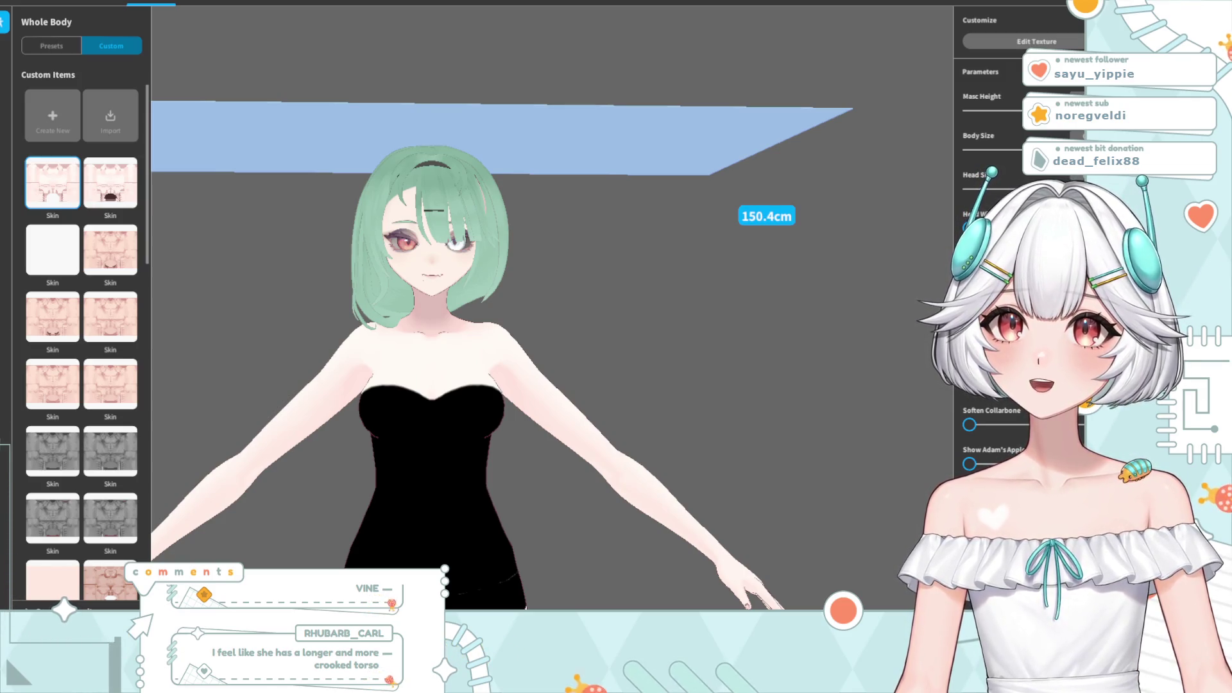
pyautogui.scroll(2, 434, 333)
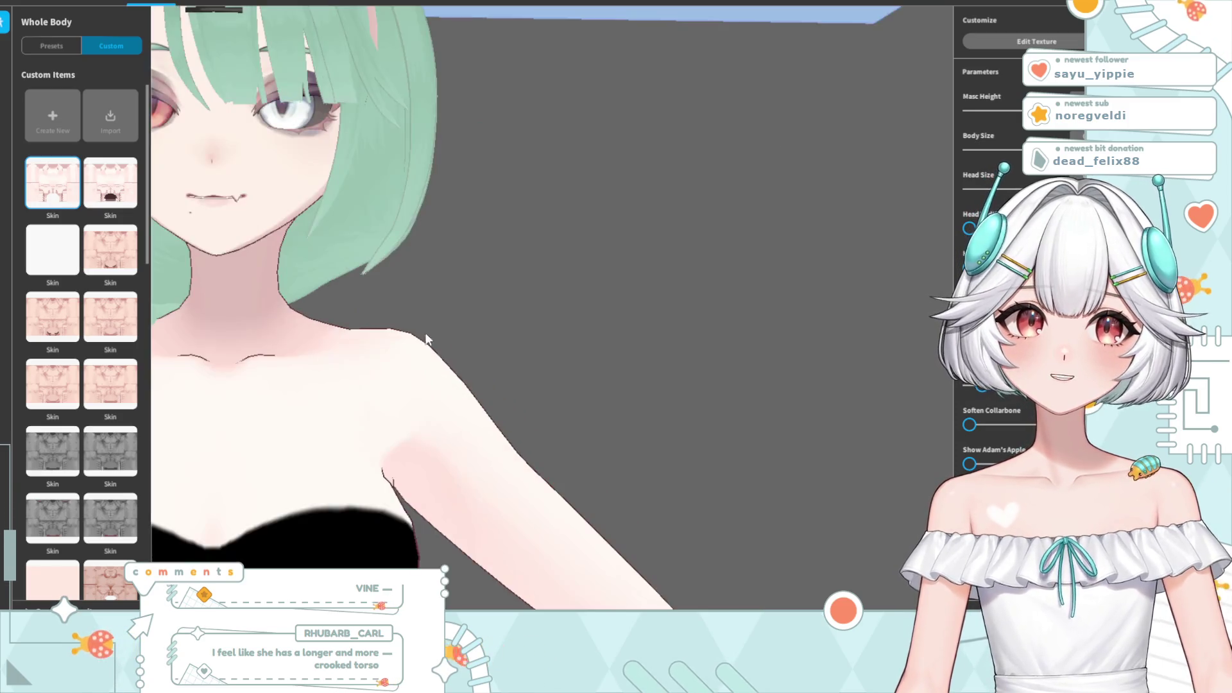
pyautogui.scroll(2, 293, 278)
pyautogui.scroll(2, 293, 278)
pyautogui.scroll(2, 315, 301)
pyautogui.scroll(2, 315, 302)
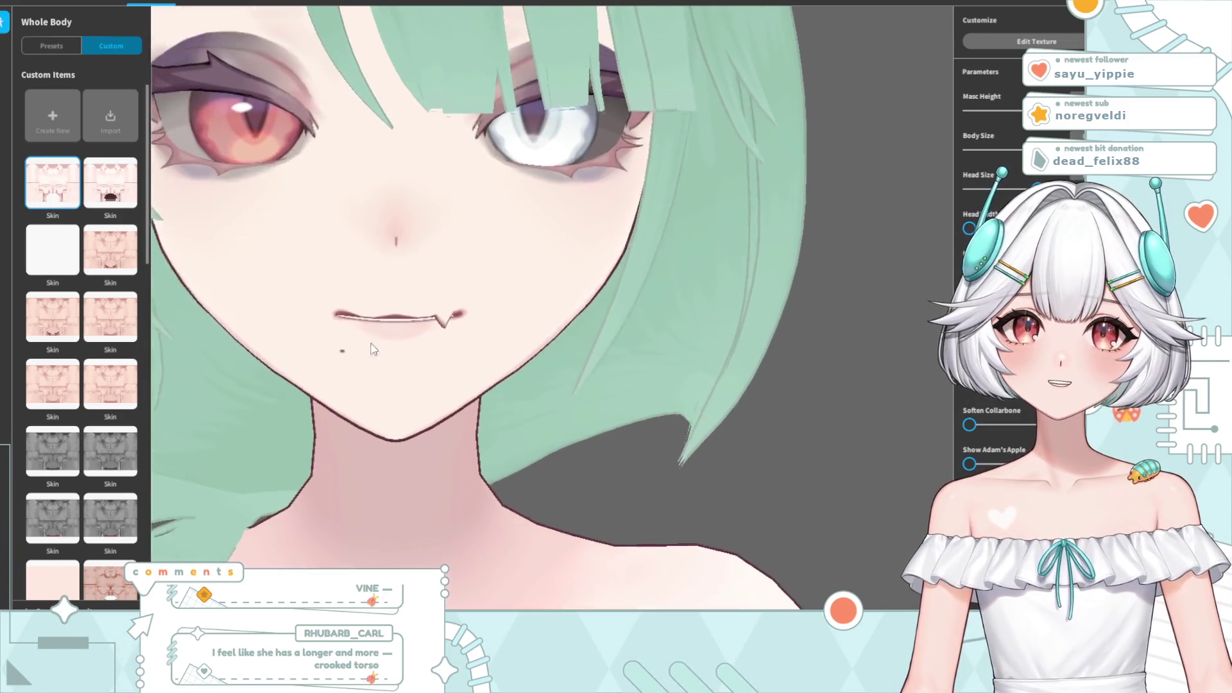
pyautogui.scroll(2, 397, 345)
pyautogui.scroll(2, 388, 346)
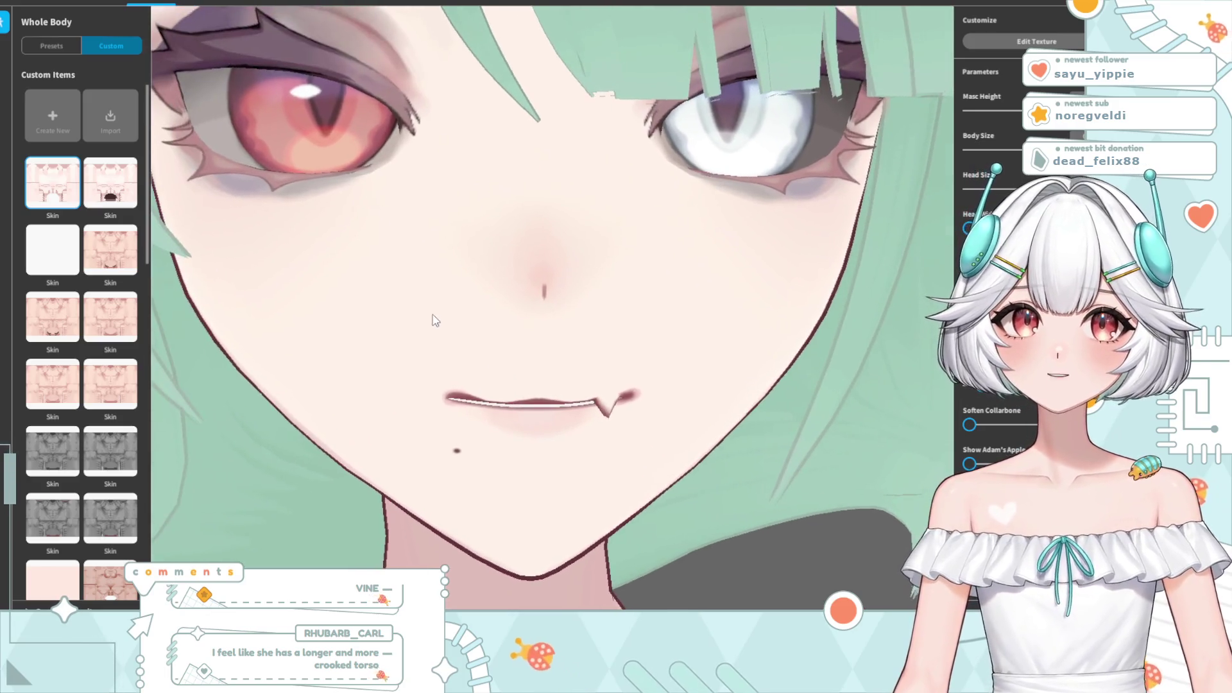
pyautogui.moveTo(405, 297); pyautogui.dragTo(479, 330, button='middle')
pyautogui.scroll(-2, 478, 330)
pyautogui.scroll(-5, 479, 329)
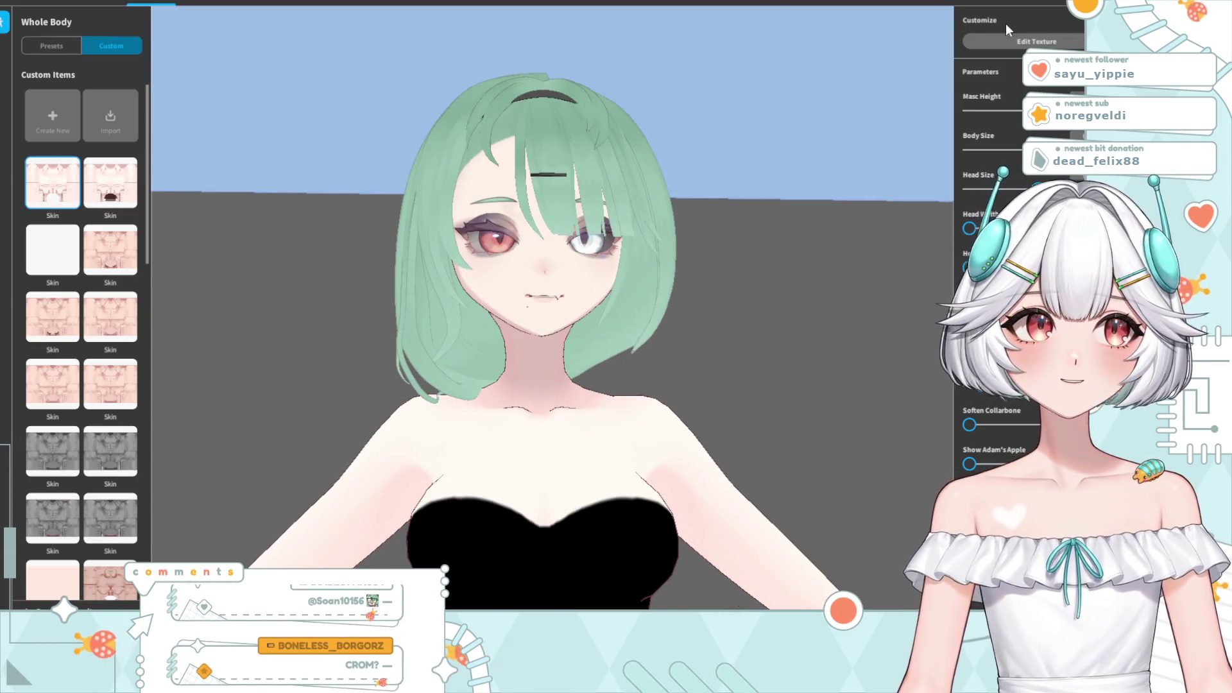
pyautogui.moveTo(770, 134); pyautogui.dragTo(609, 232, button='right')
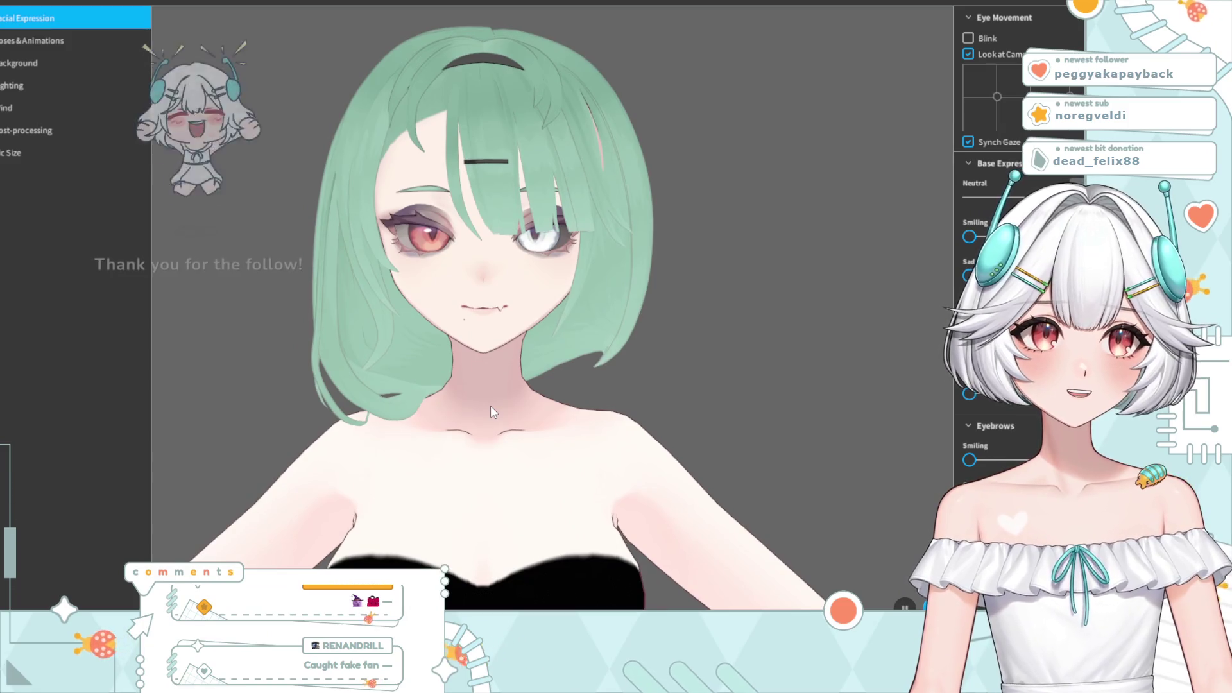
# - Zoom the viewport in on the model in the Facial Expression preview
pyautogui.scroll(-3, 532, 414)
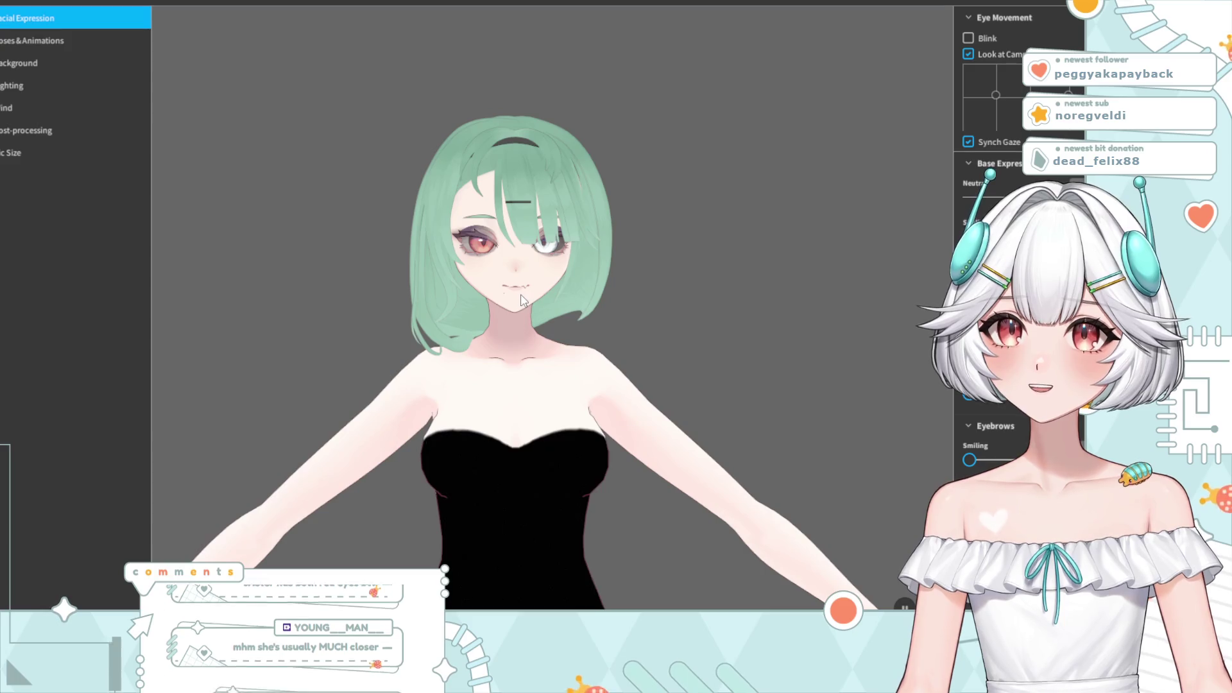
pyautogui.scroll(3, 520, 273)
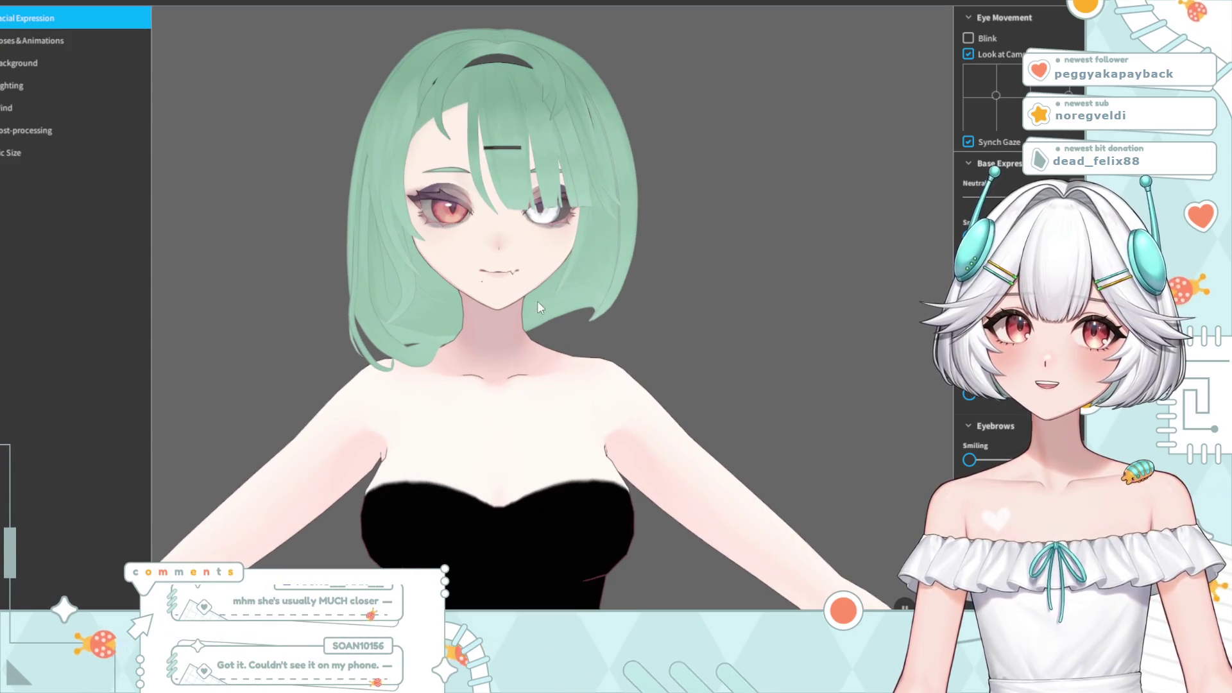
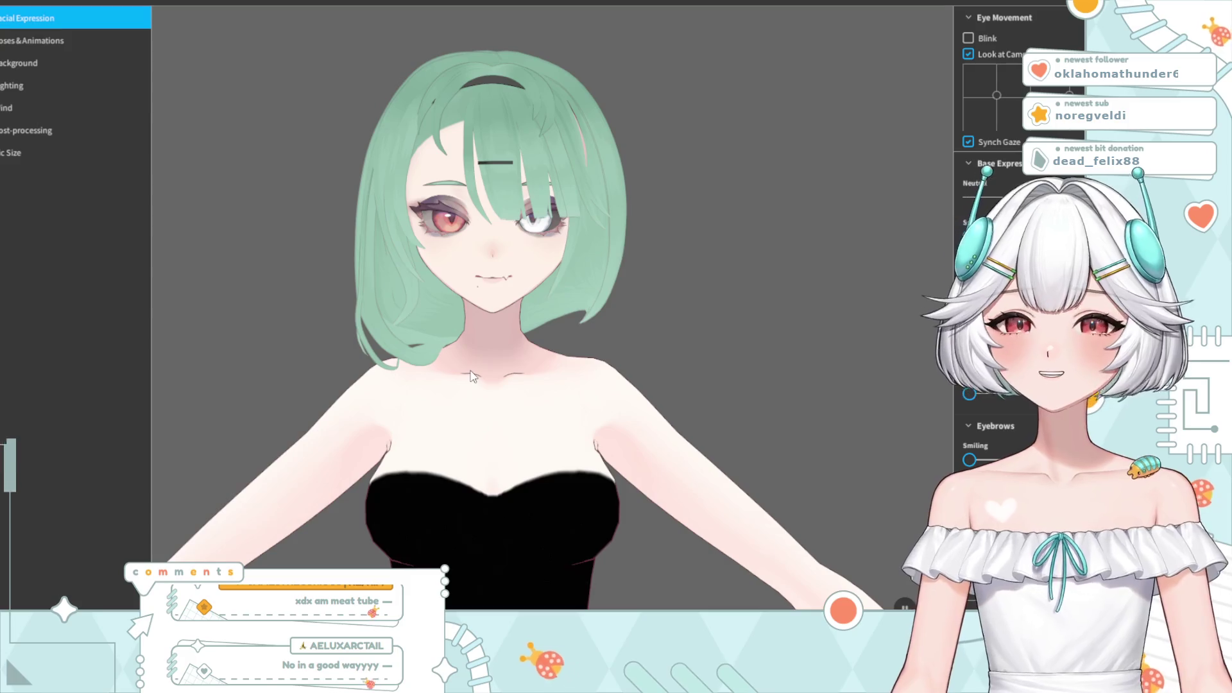
pyautogui.moveTo(472, 376); pyautogui.dragTo(476, 329, button='middle')
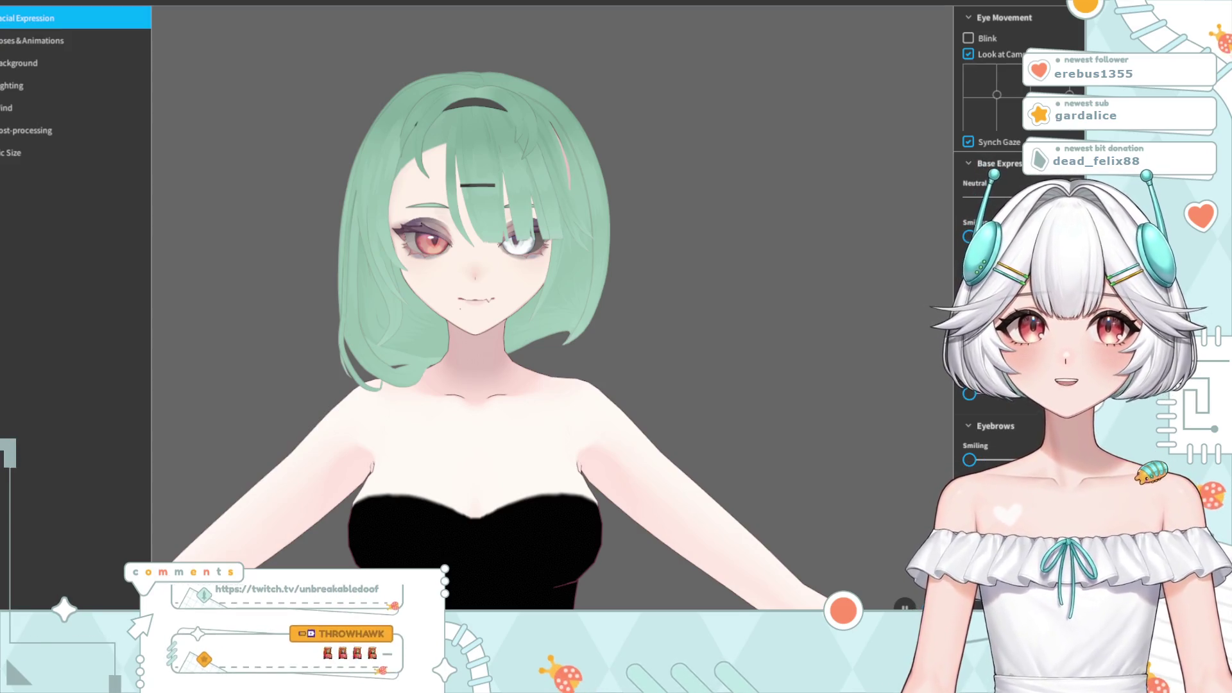
pyautogui.moveTo(364, 411); pyautogui.dragTo(383, 411, button='middle')
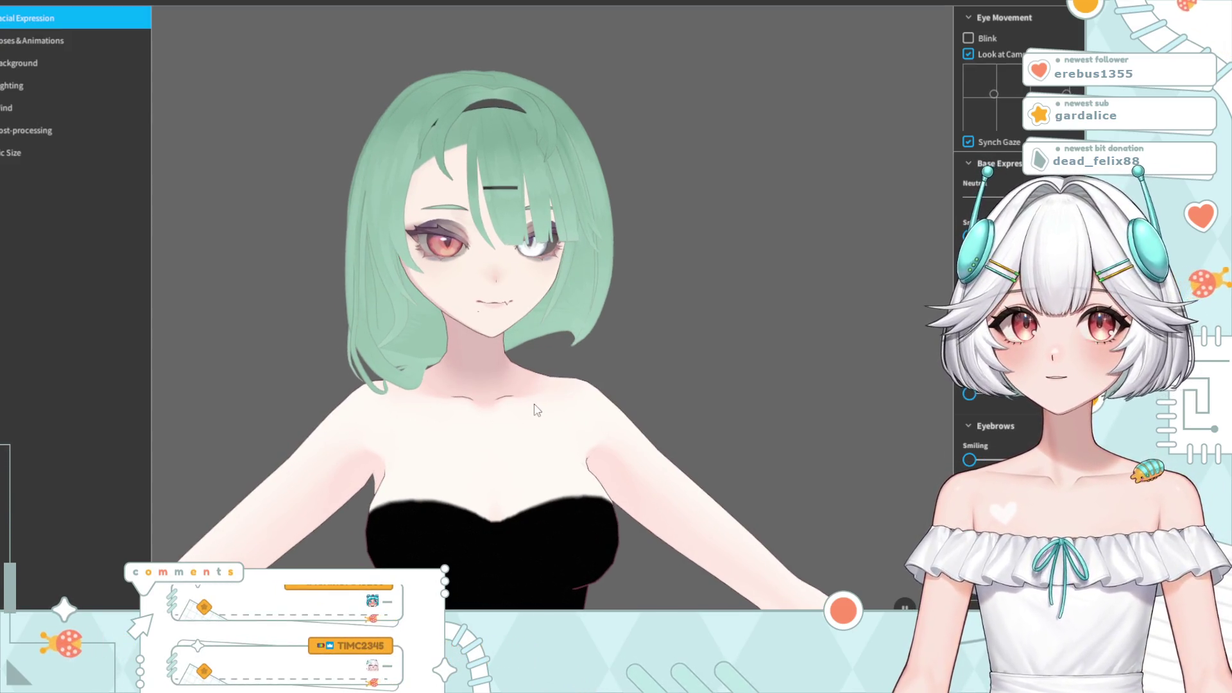